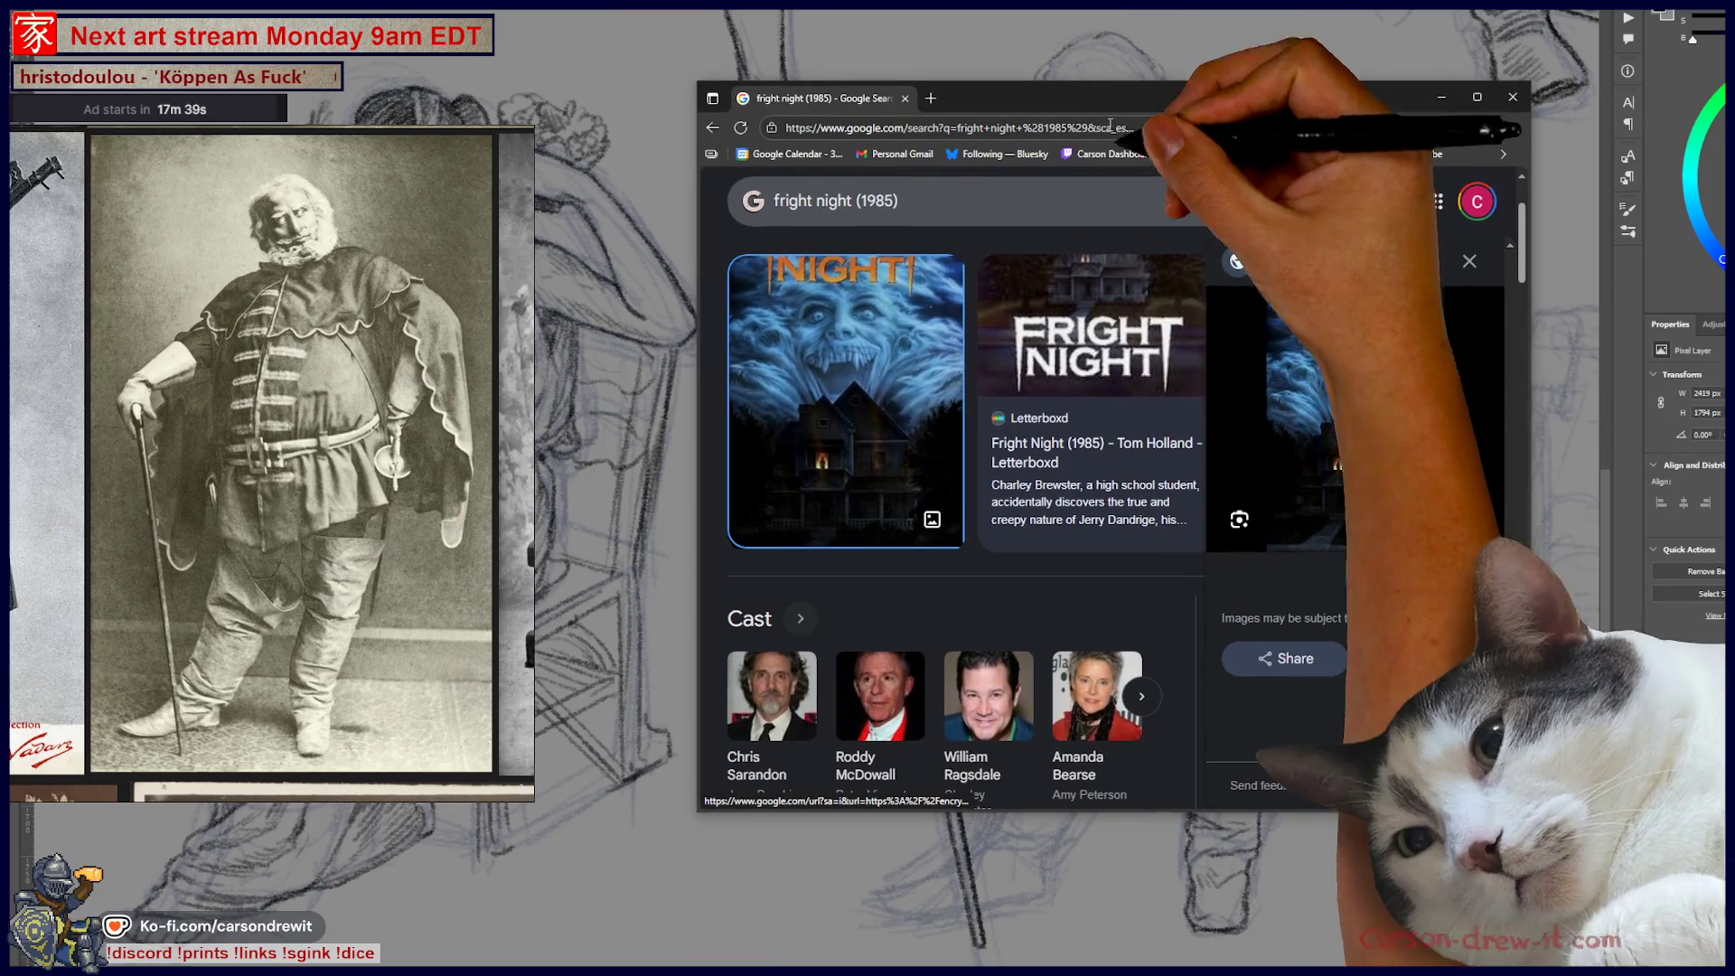
- Bring the browser with the Fright Night (1985) results and poster preview in front of Photoshop
{"action": "left_click", "coordinate": [1284, 379]}
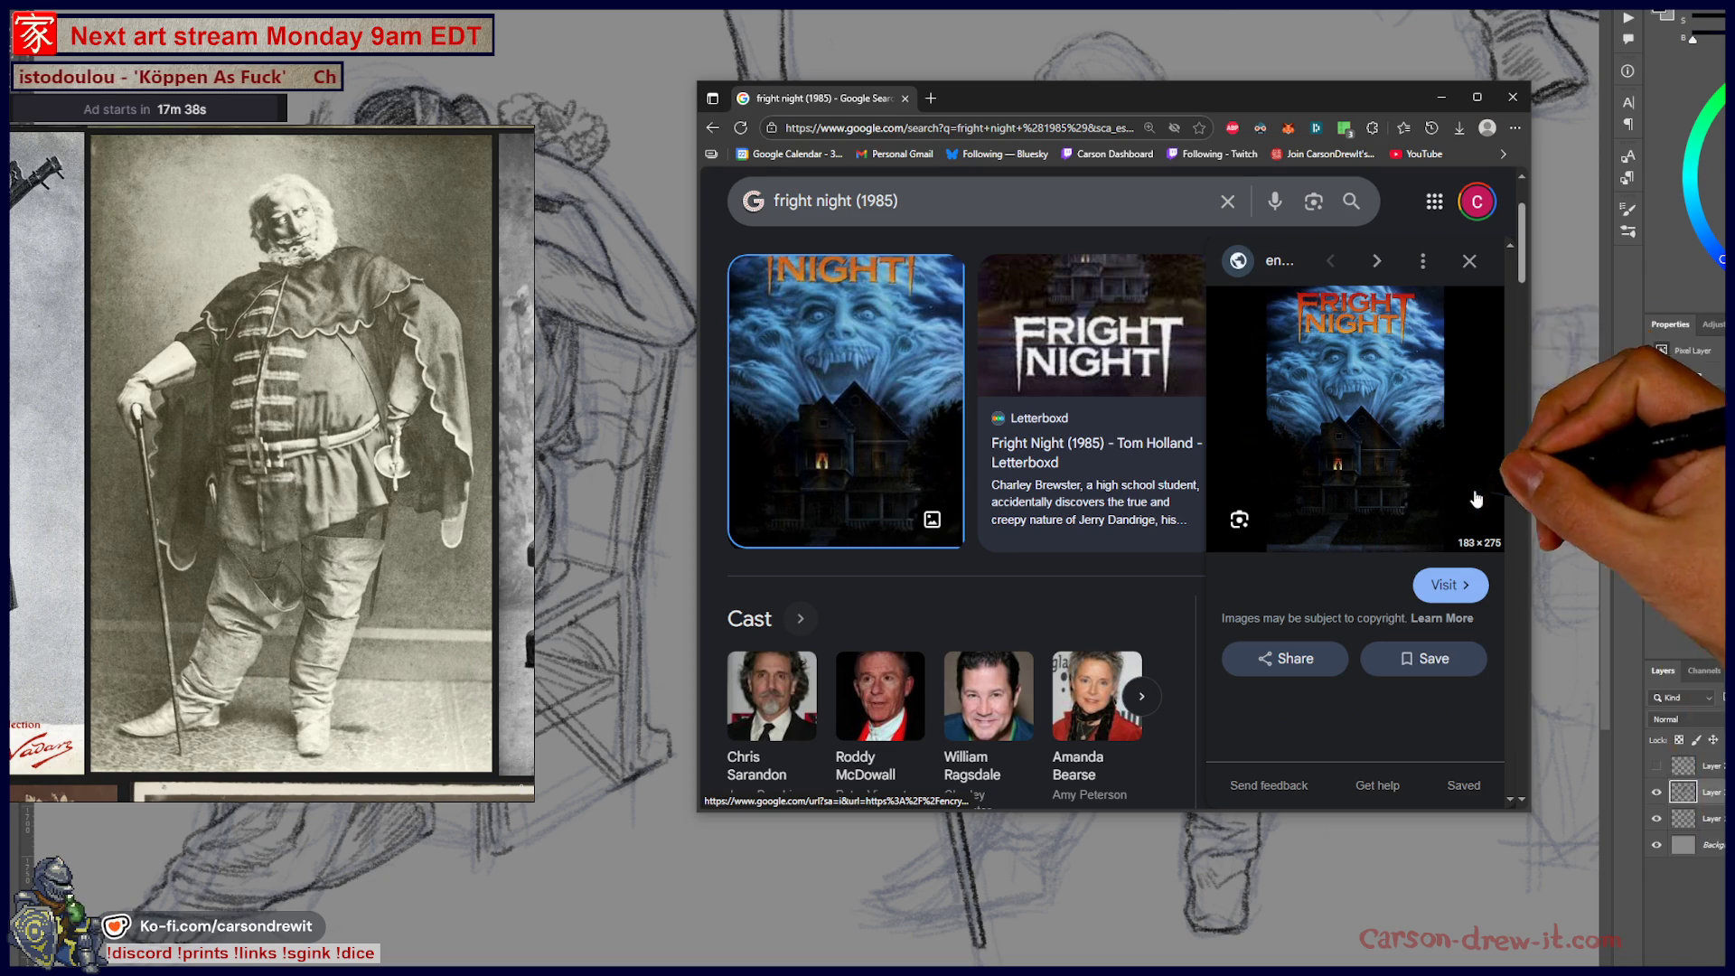
- Run a reverse web search on the Fright Night poster, then close those results
{"action": "right_click", "coordinate": [1394, 390]}
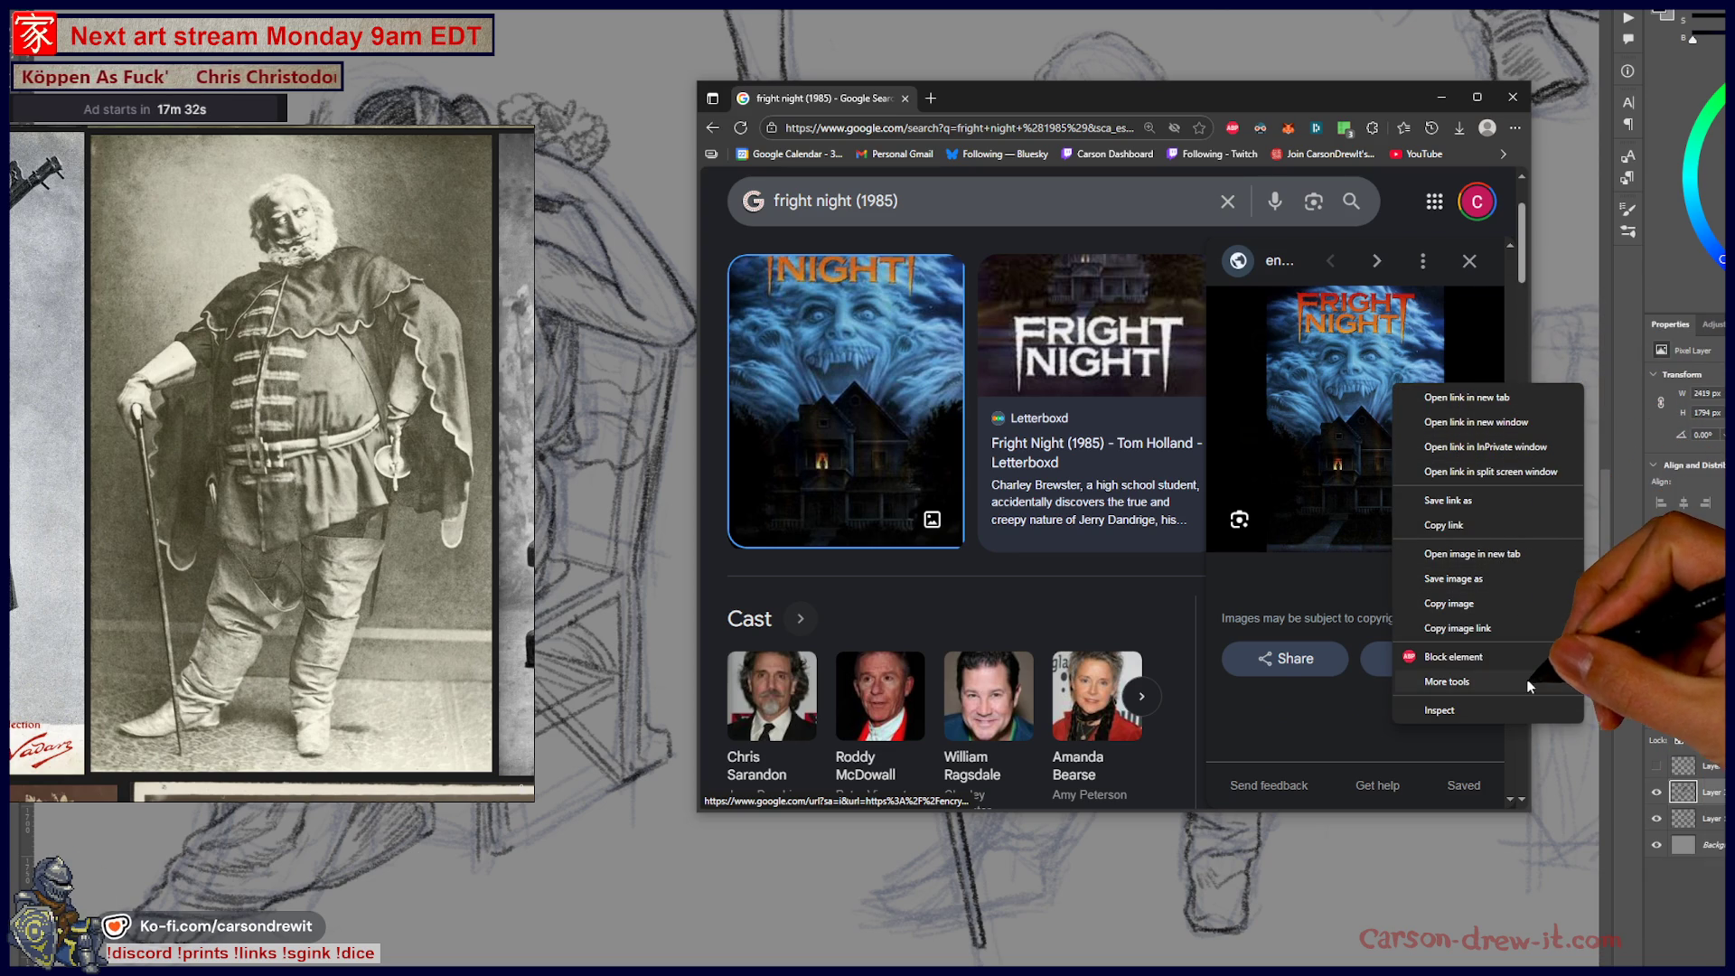
{"action": "mouse_move", "coordinate": [1528, 683]}
{"action": "left_click", "coordinate": [1645, 758]}
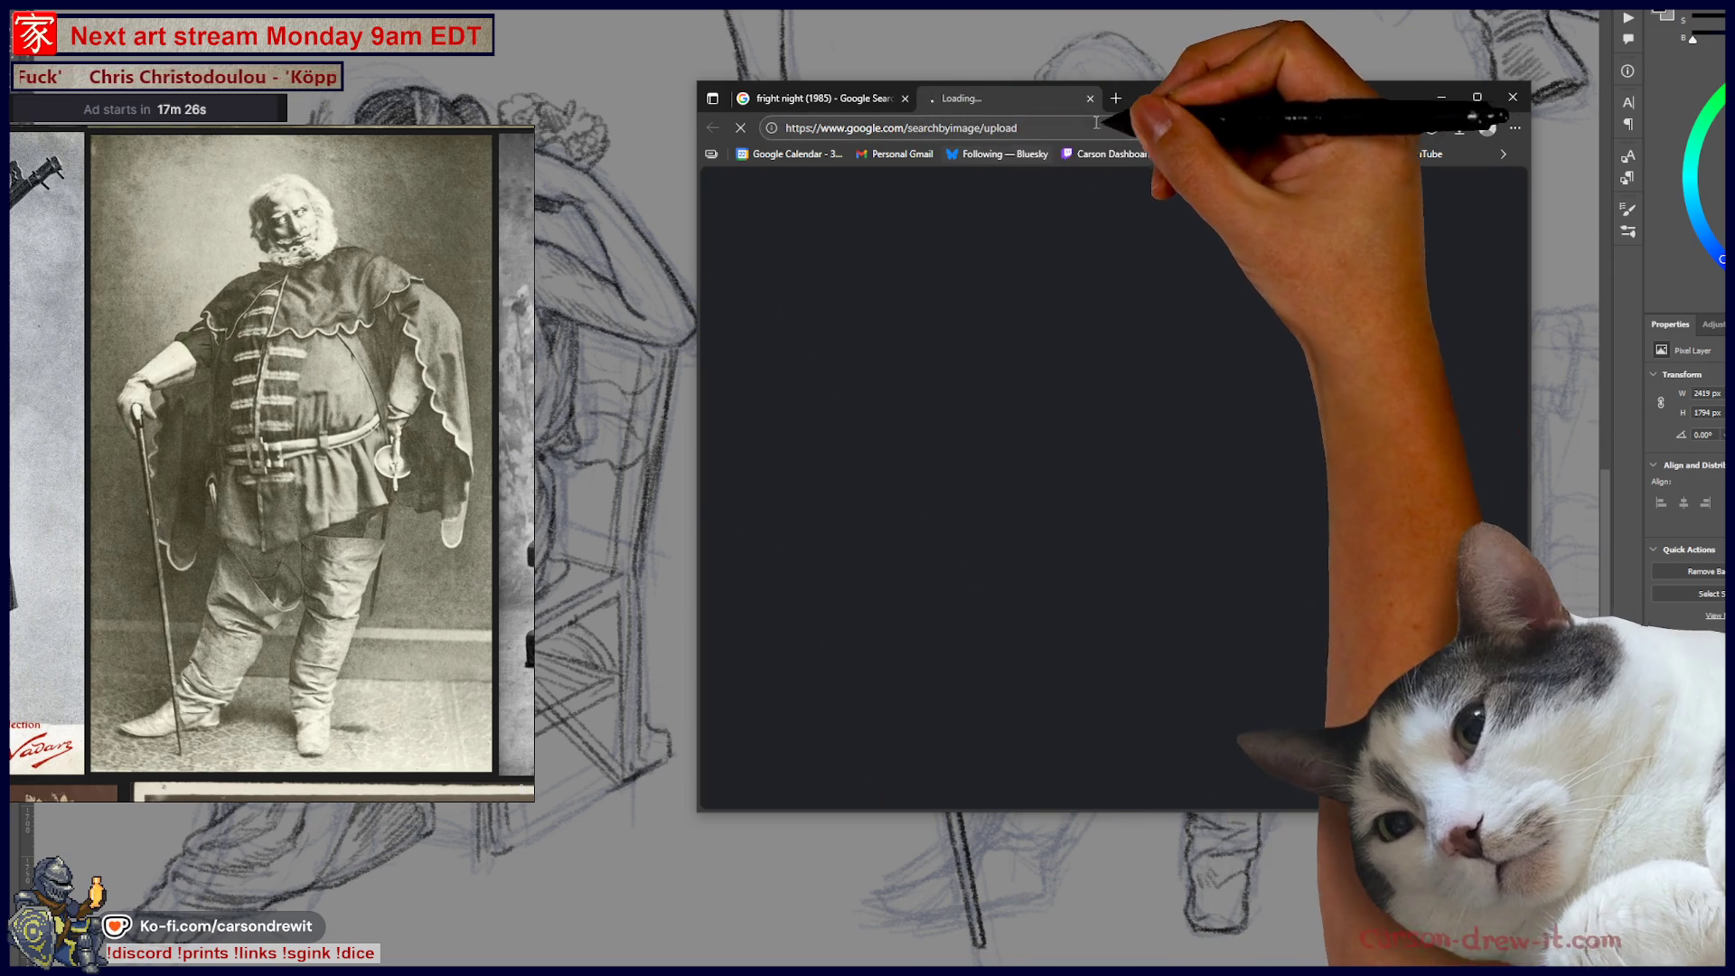
{"action": "left_click_drag", "start_coordinate": [1175, 97], "coordinate": [1312, 125]}
{"action": "left_click", "coordinate": [1126, 128]}
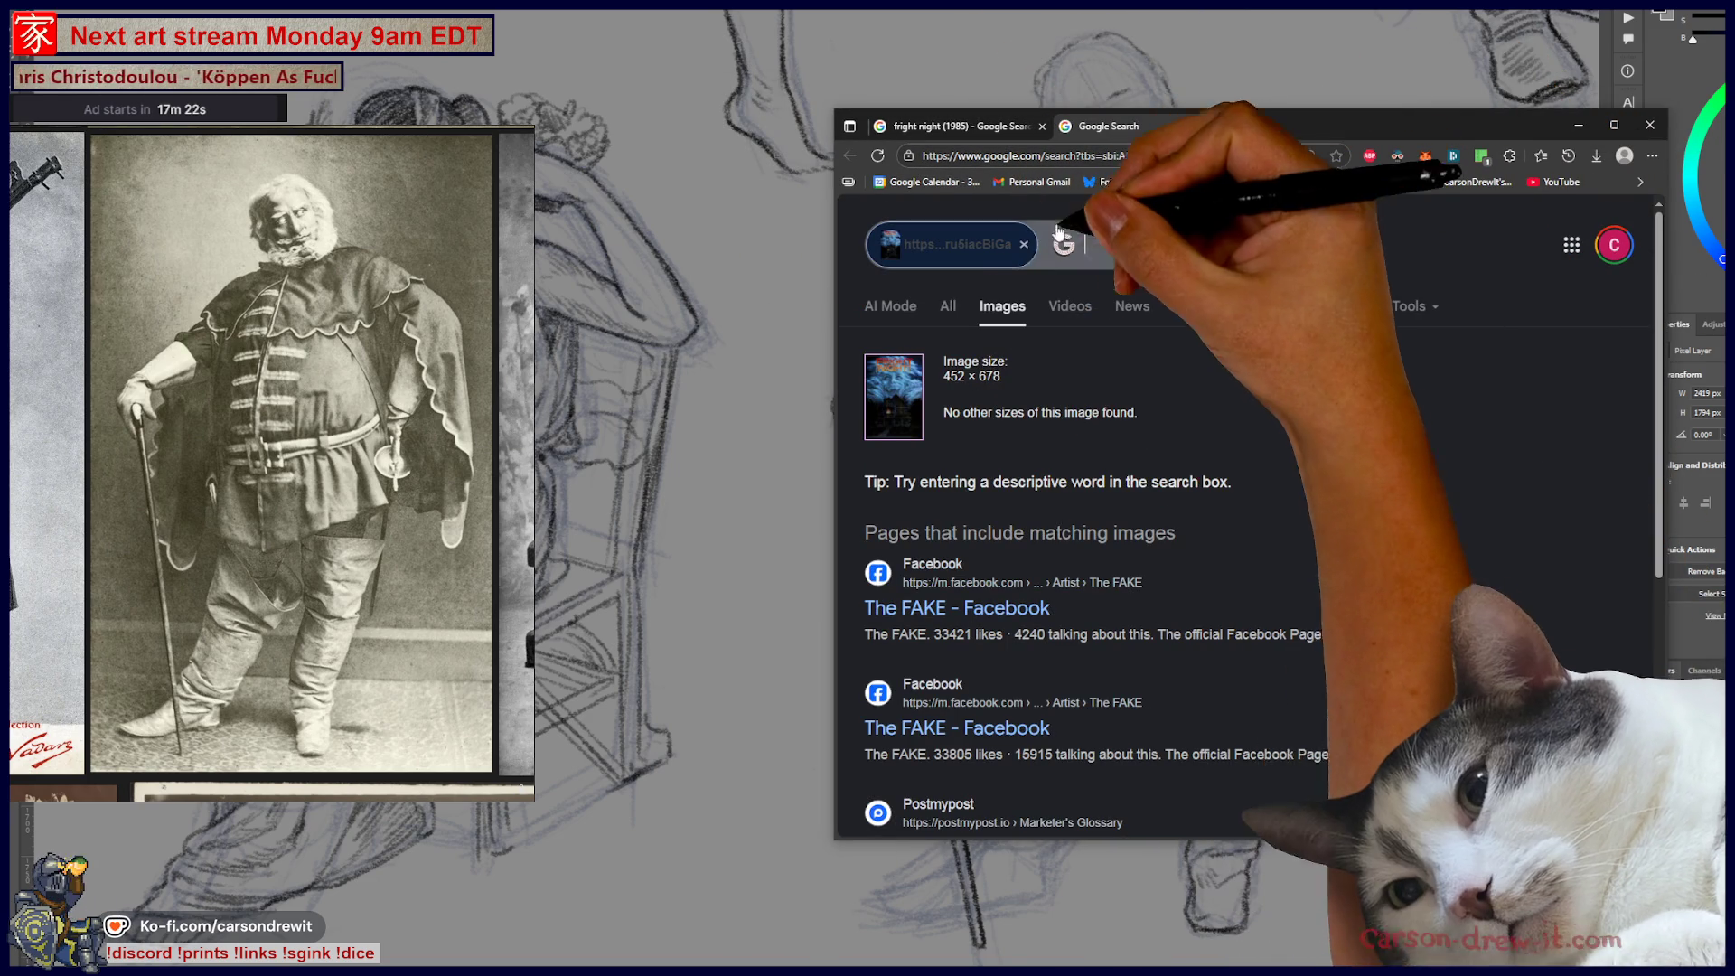
{"action": "middle_click", "coordinate": [1126, 126]}
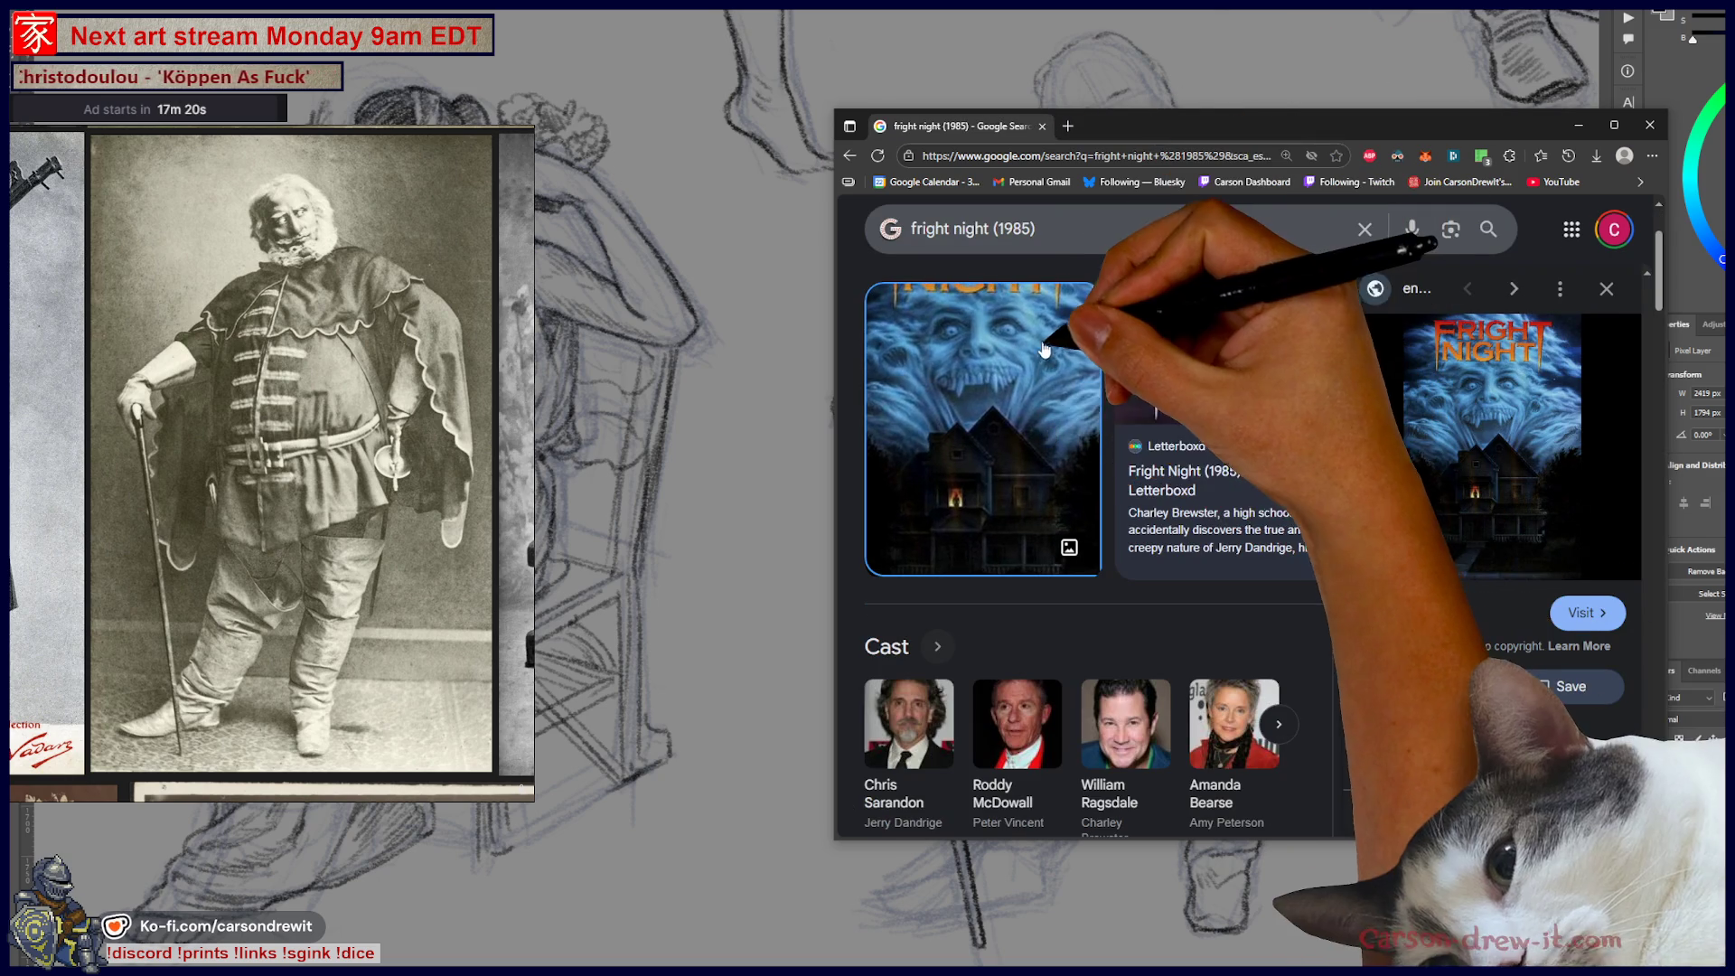
{"action": "scroll", "coordinate": [1130, 271], "scroll_direction": "up", "scroll_amount": 3}
- Switch to Google Images and view the Wikipedia Fright Night poster full-size
{"action": "left_click", "coordinate": [1013, 303]}
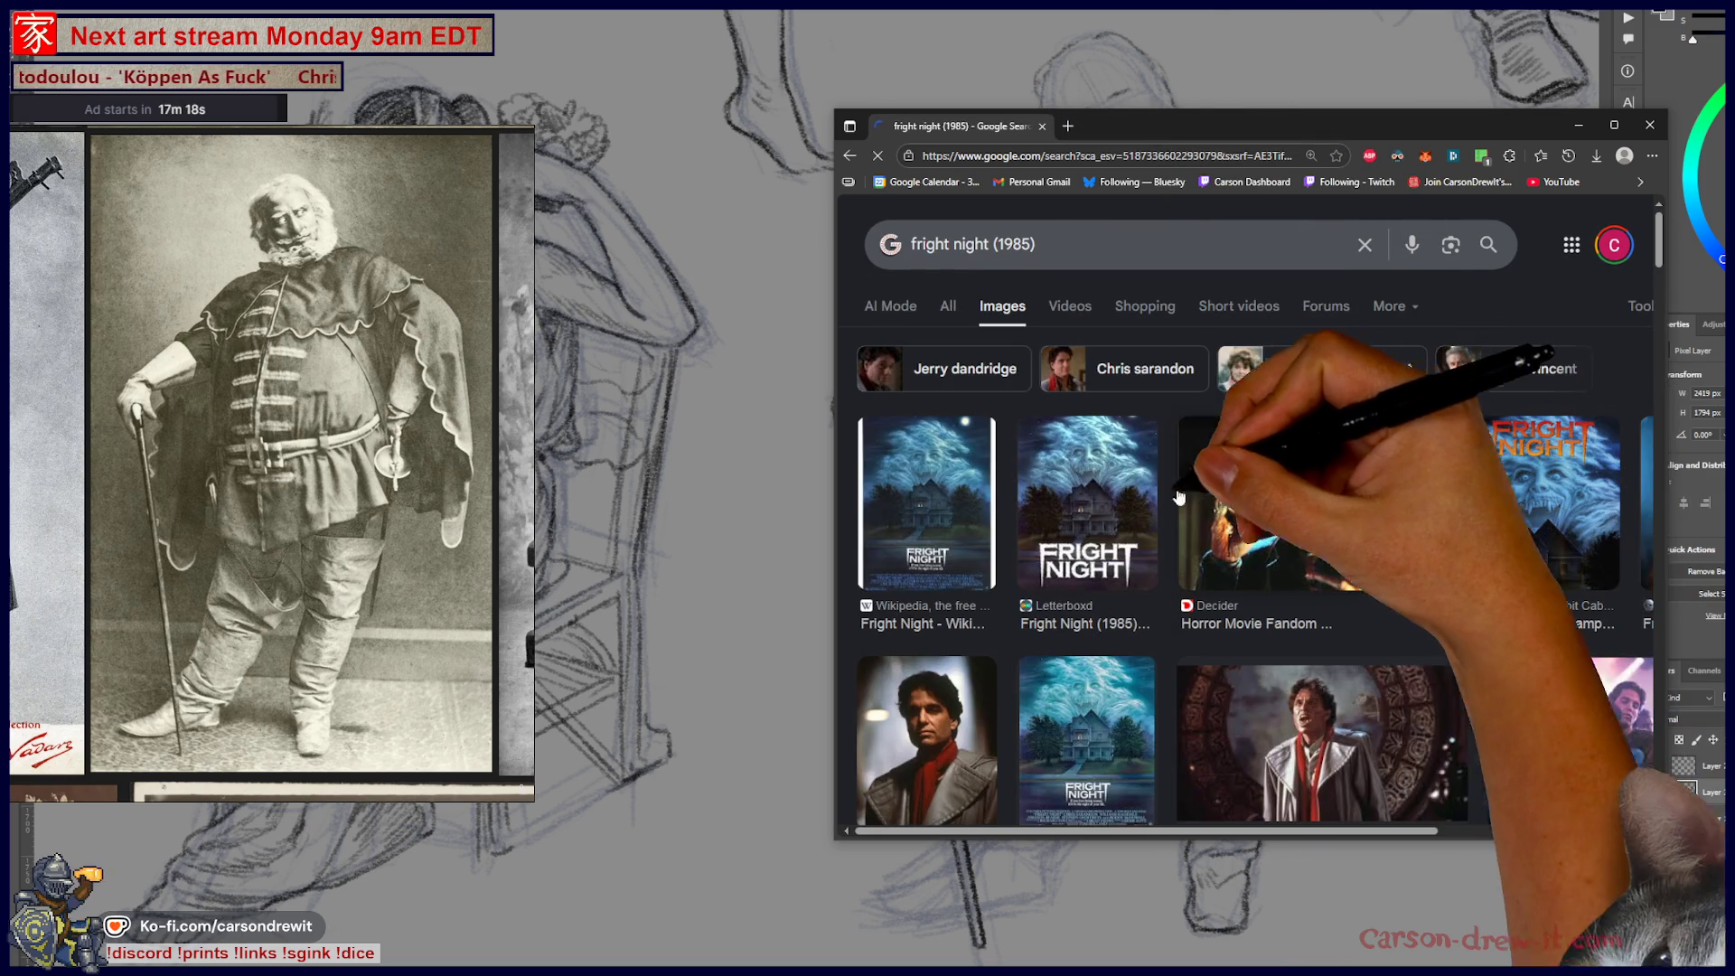
{"action": "left_click", "coordinate": [1107, 493]}
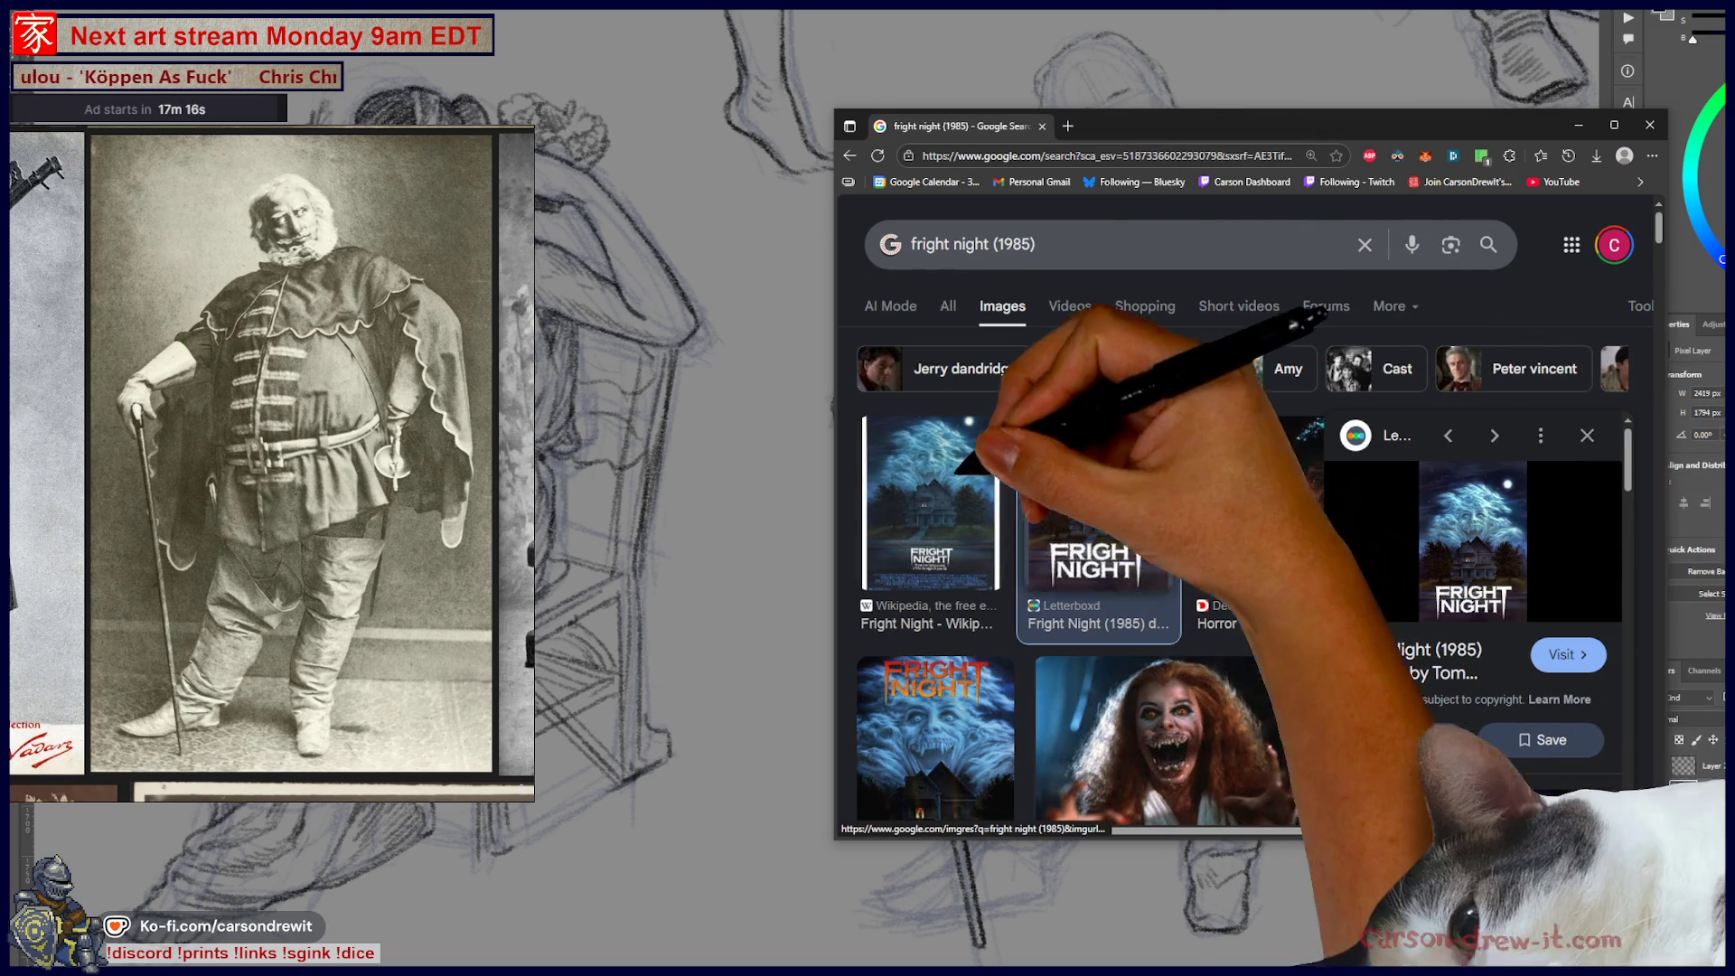
{"action": "left_click", "coordinate": [955, 512]}
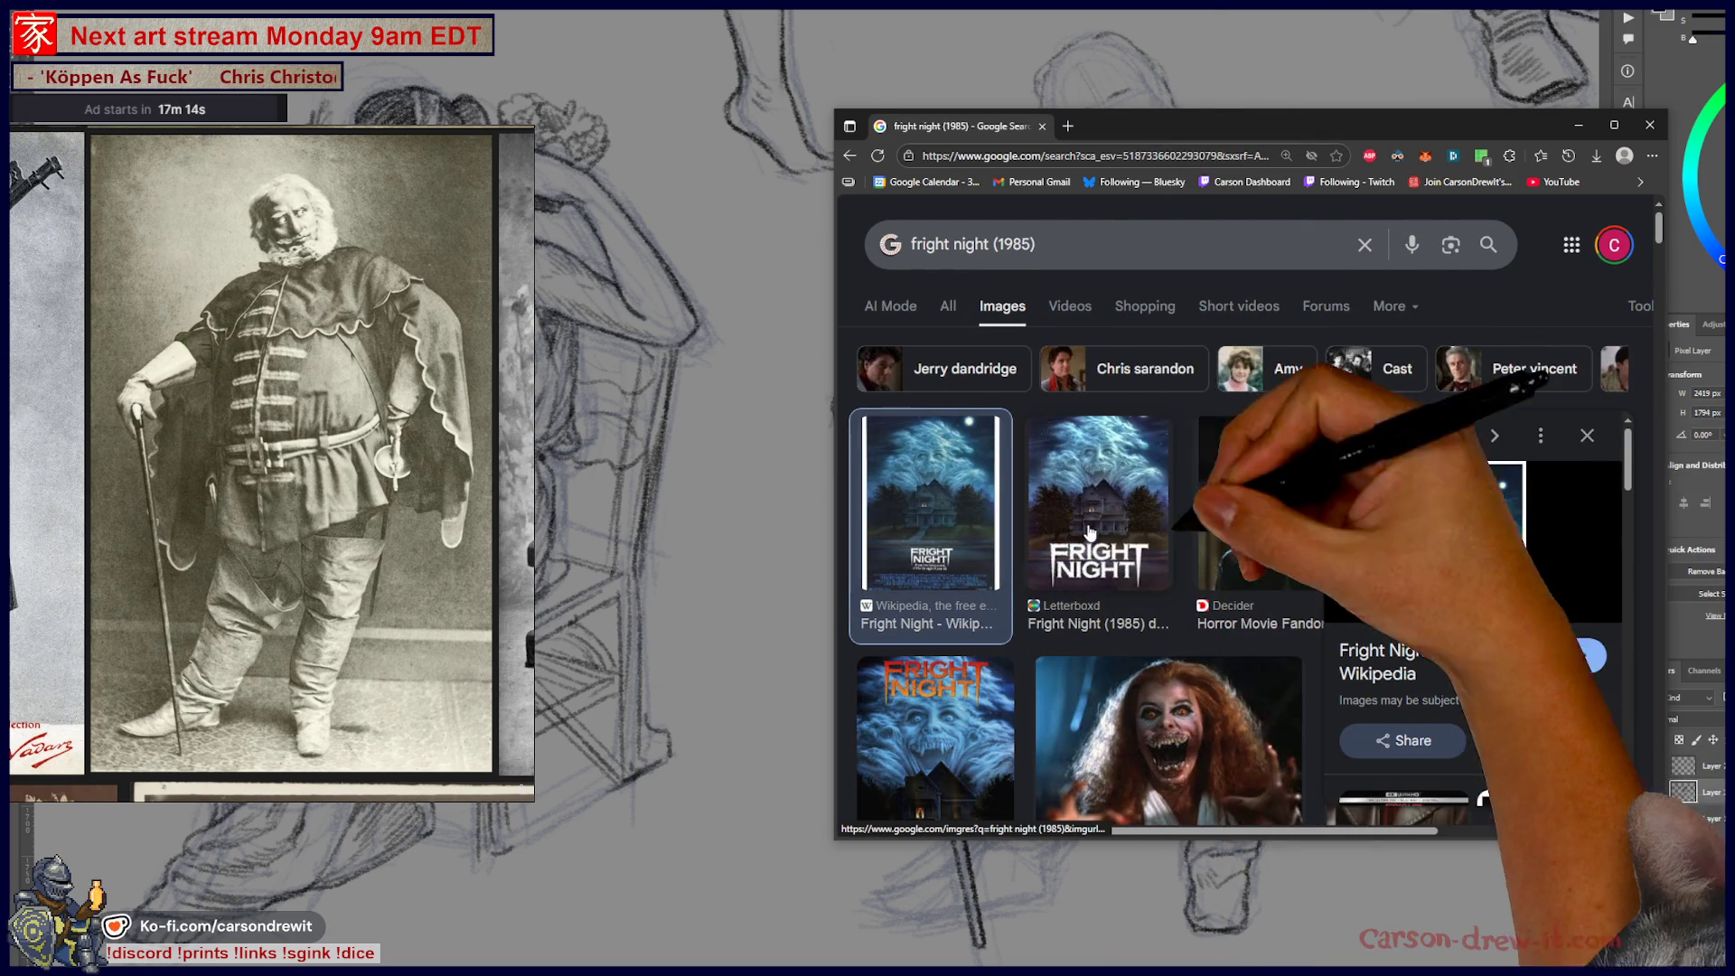
{"action": "left_click", "coordinate": [1473, 543]}
{"action": "left_click", "coordinate": [1383, 552]}
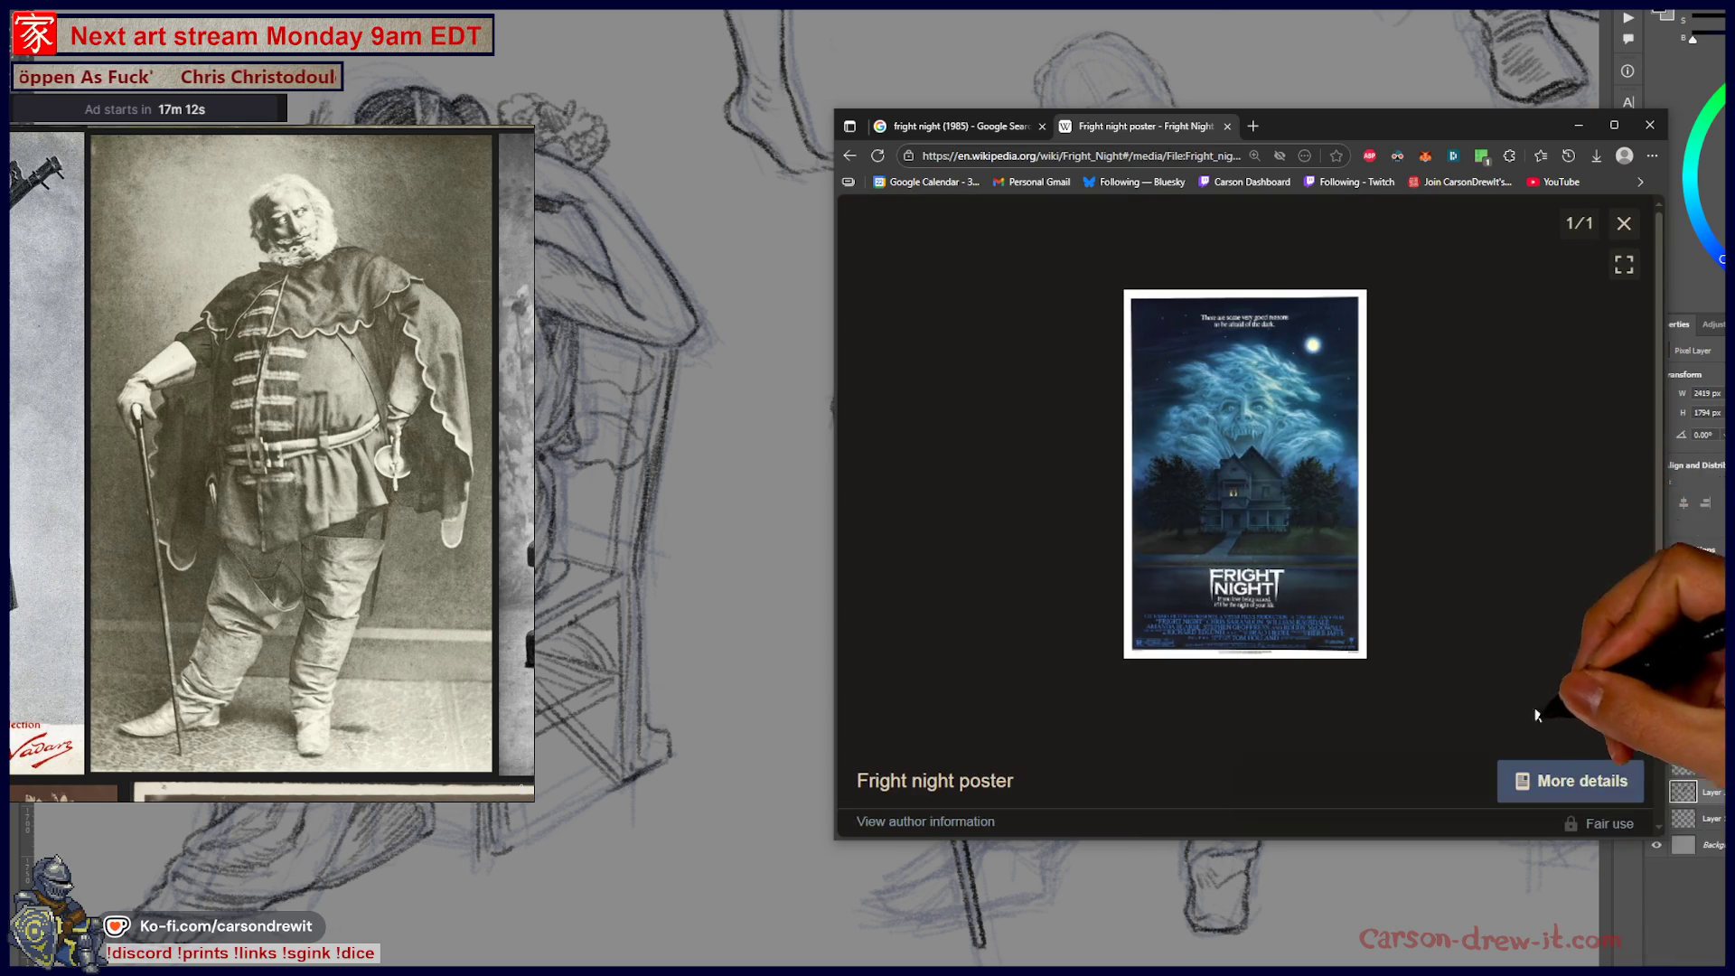
{"action": "left_click", "coordinate": [1265, 484]}
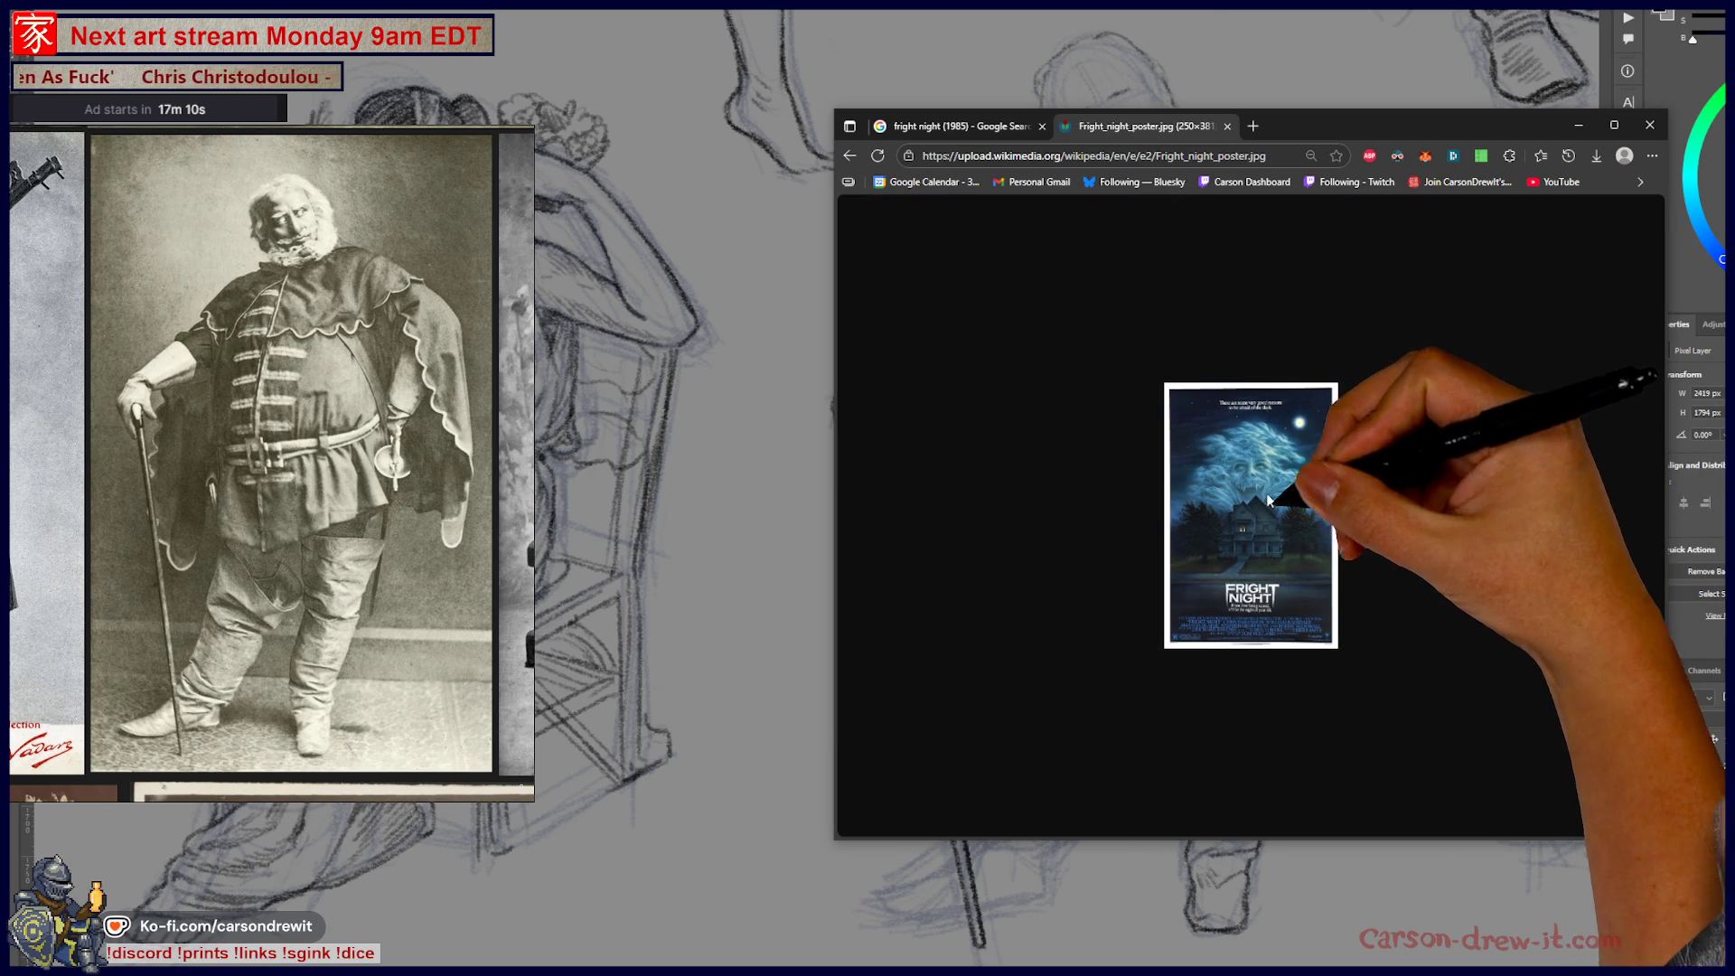
{"action": "left_click", "coordinate": [1228, 126]}
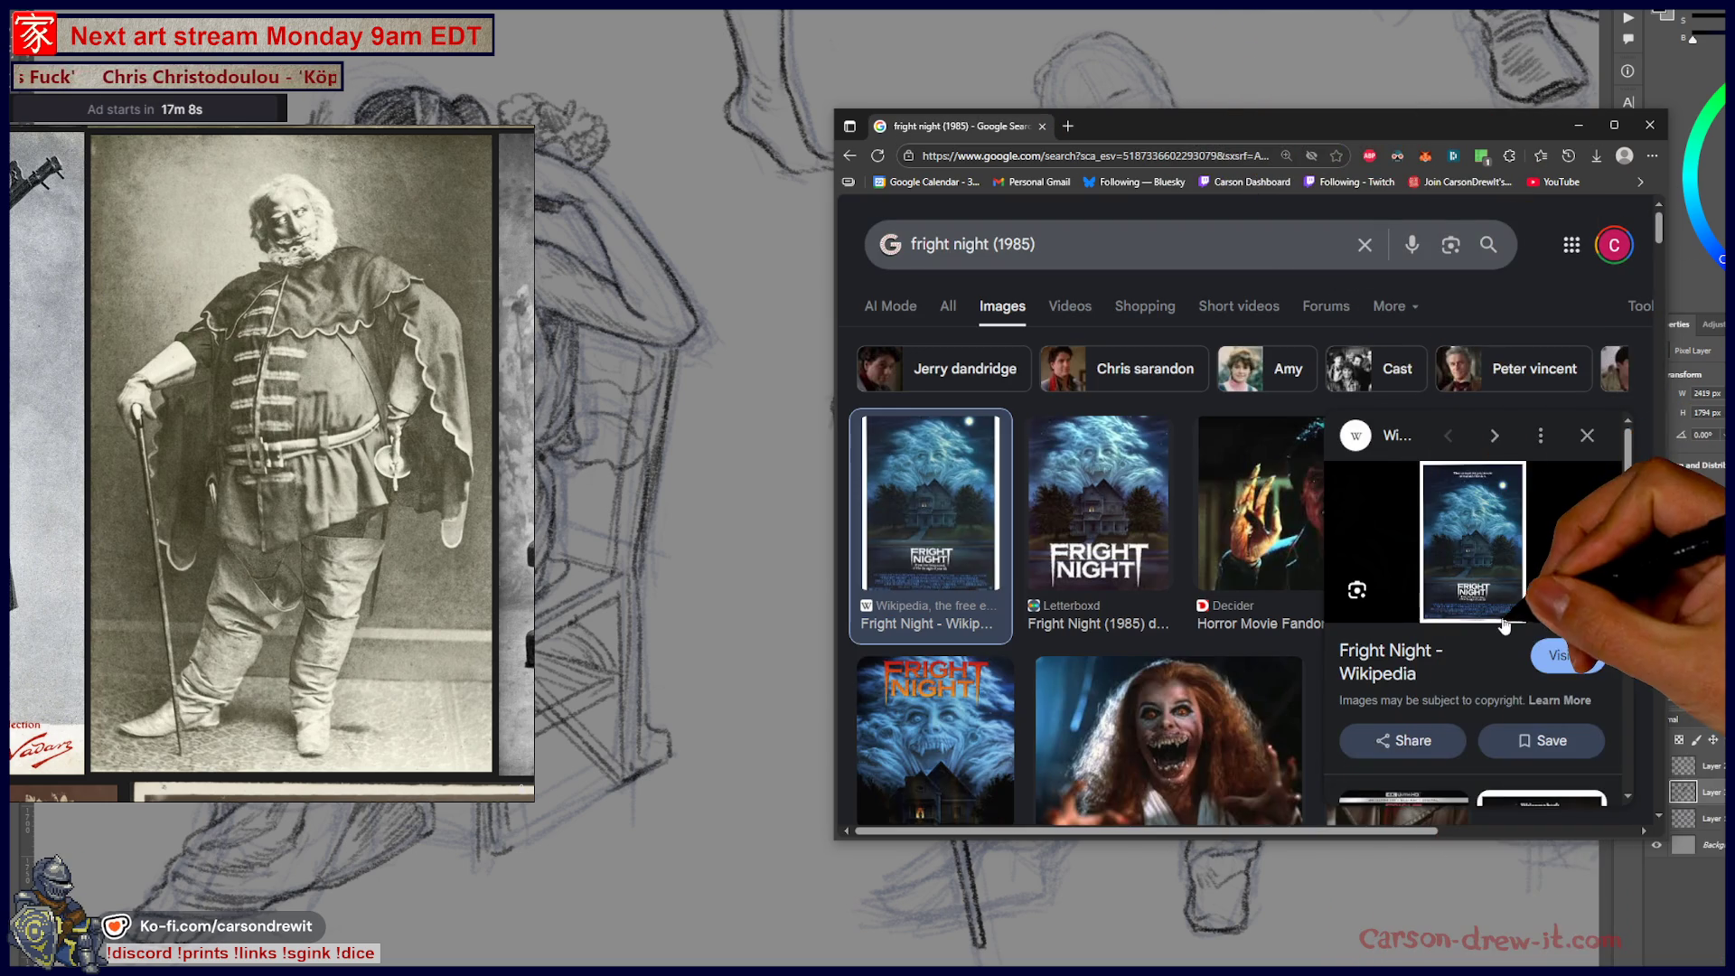
{"action": "scroll", "coordinate": [1473, 587], "scroll_direction": "down", "scroll_amount": 5}
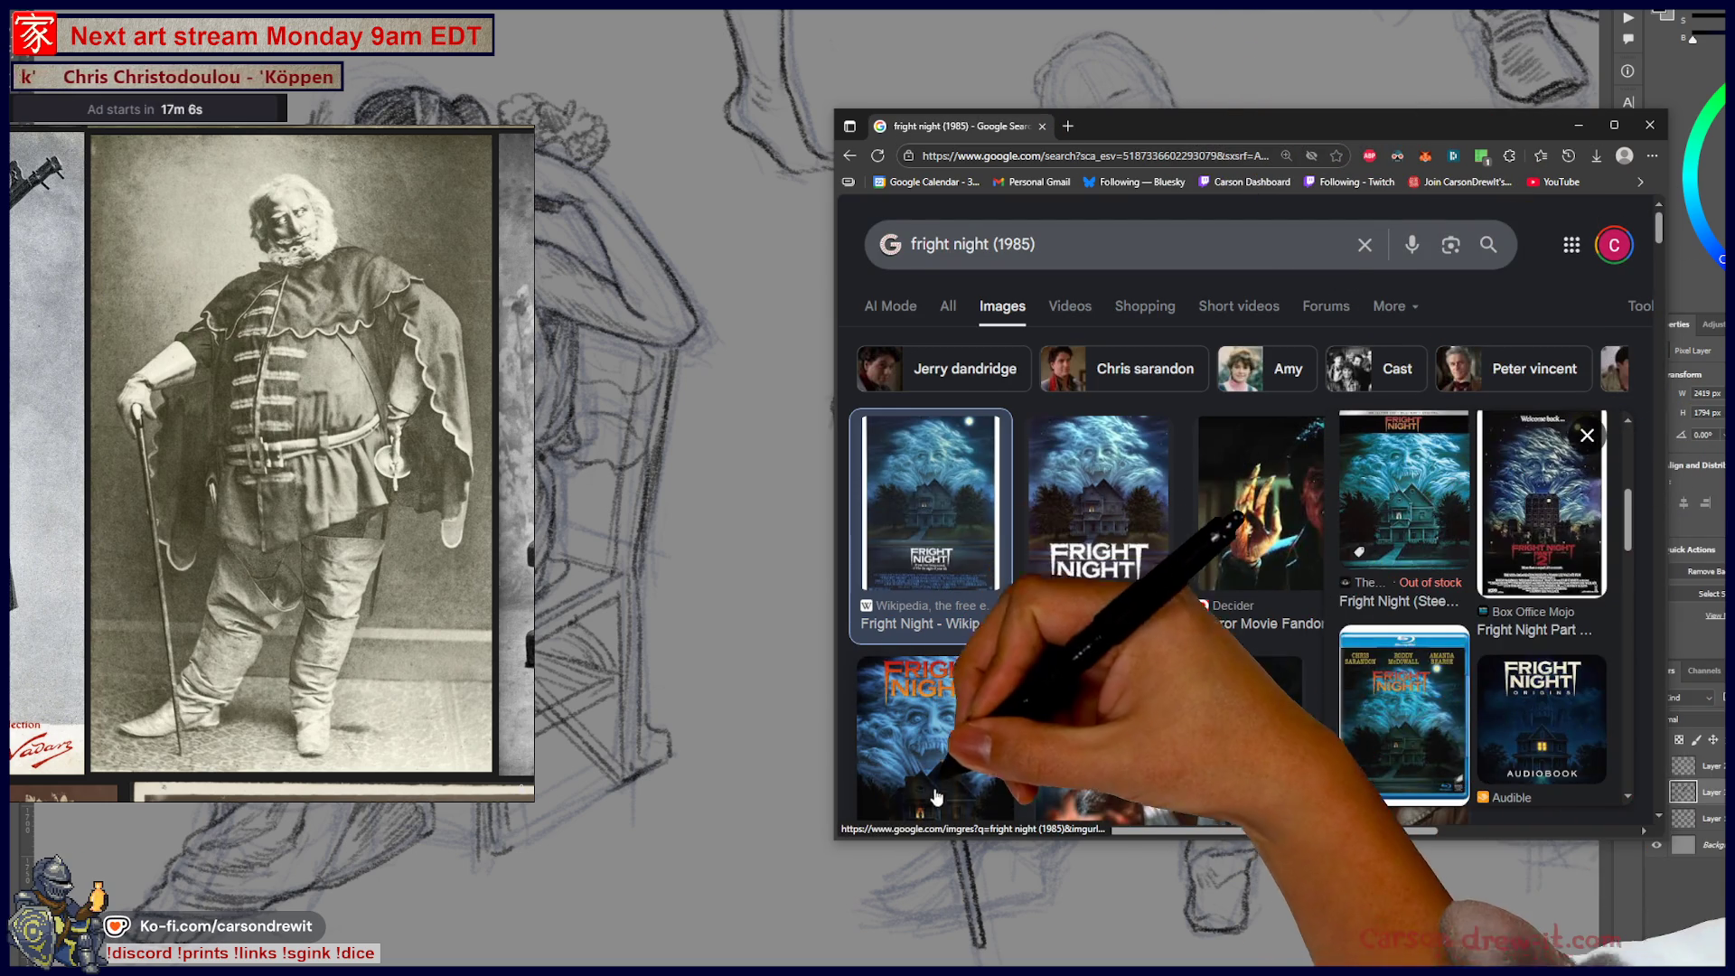
- Open the Upland Champagne cabaret event page showing the Fright Night poster
{"action": "left_click", "coordinate": [1401, 723]}
{"action": "left_click", "coordinate": [1484, 440]}
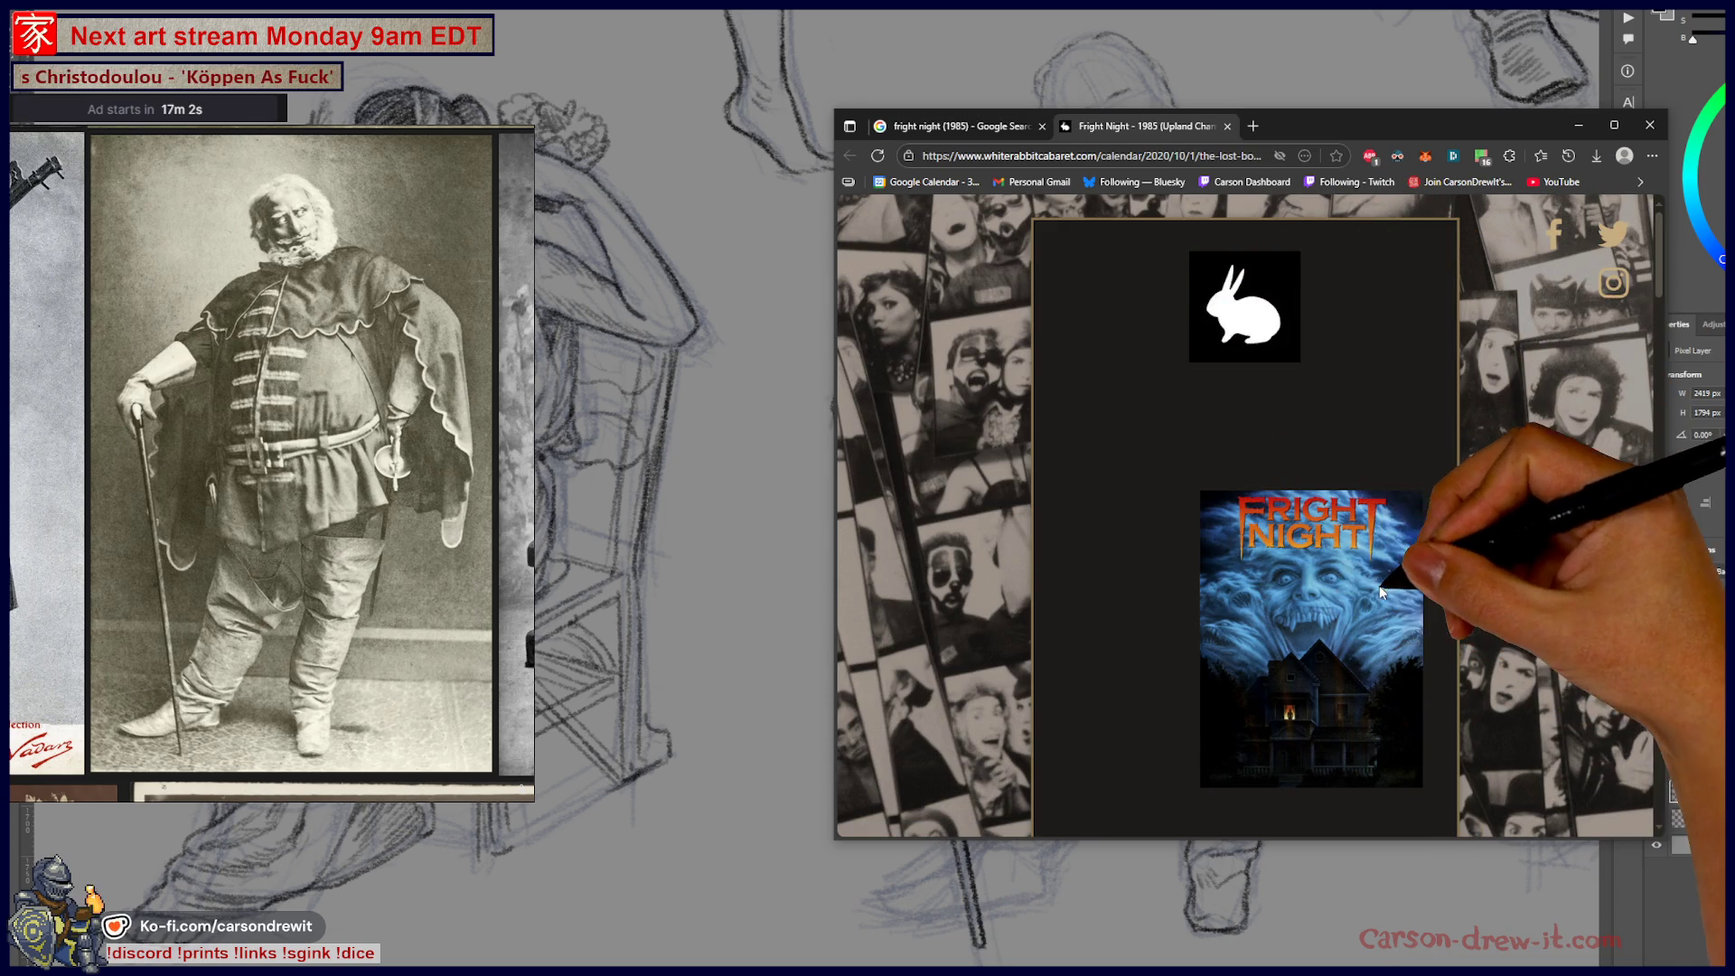
{"action": "scroll", "coordinate": [1364, 583], "scroll_direction": "down", "scroll_amount": 4}
{"action": "scroll", "coordinate": [1383, 574], "scroll_direction": "up", "scroll_amount": 4}
{"action": "scroll", "coordinate": [1541, 575], "scroll_direction": "down", "scroll_amount": 2}
- View that event poster full-size in a new tab, then close the browser
{"action": "right_click", "coordinate": [1323, 444]}
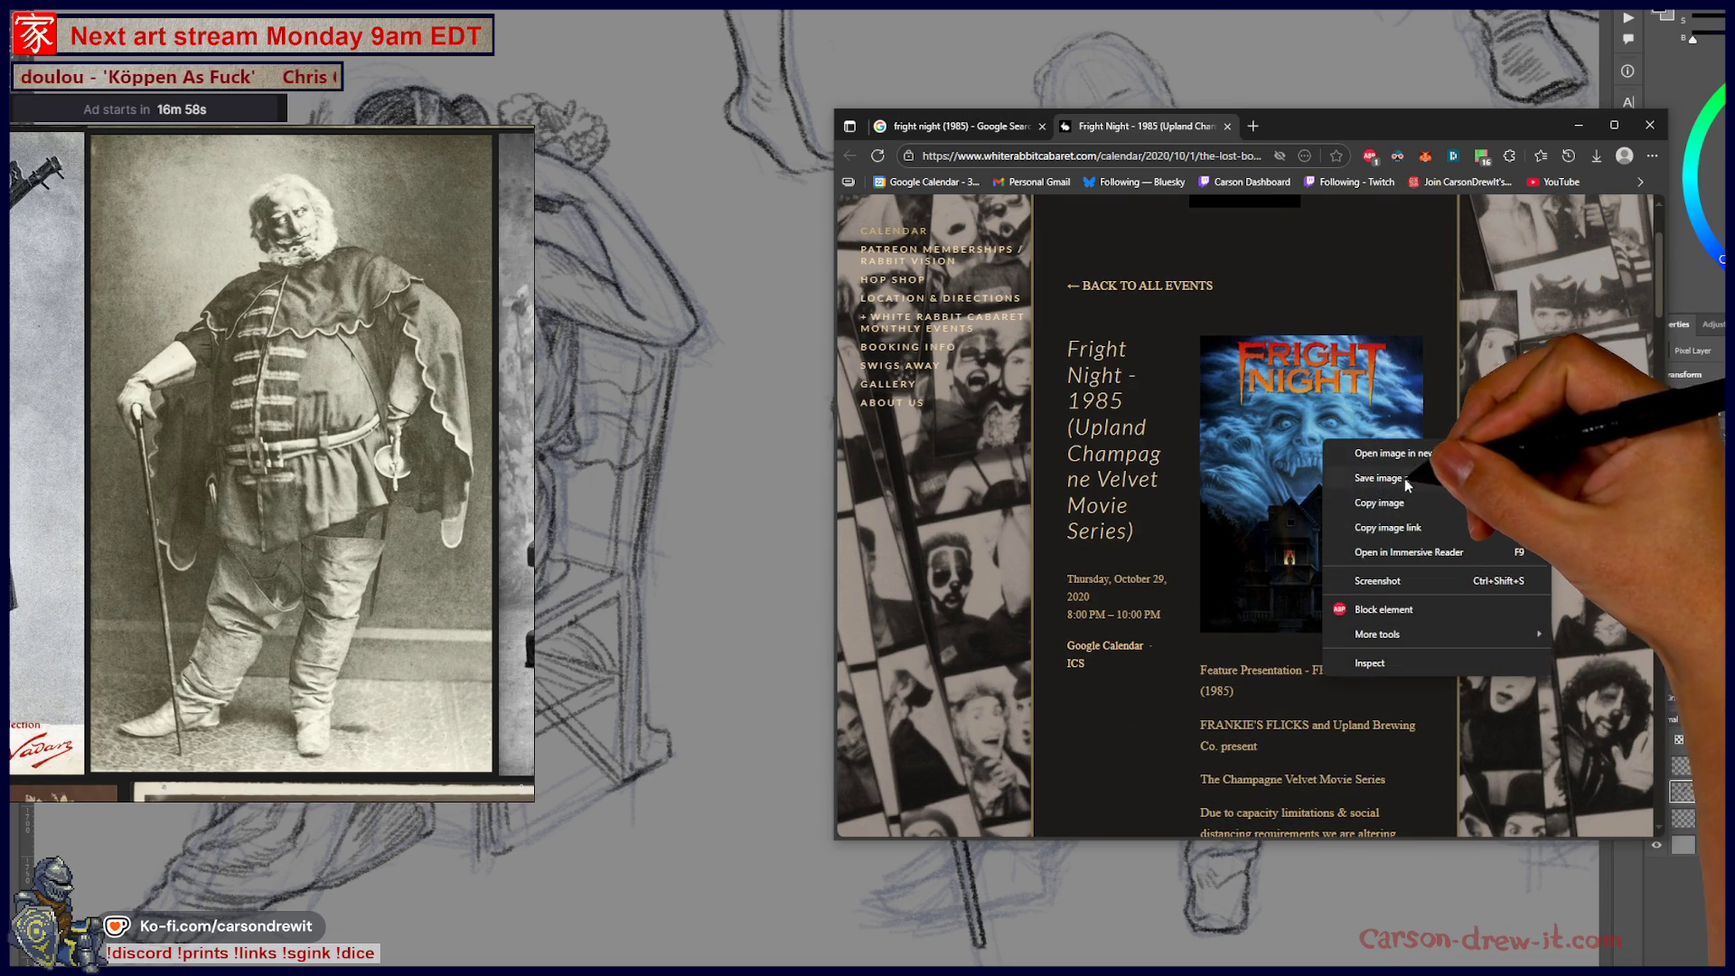
{"action": "left_click", "coordinate": [1396, 453]}
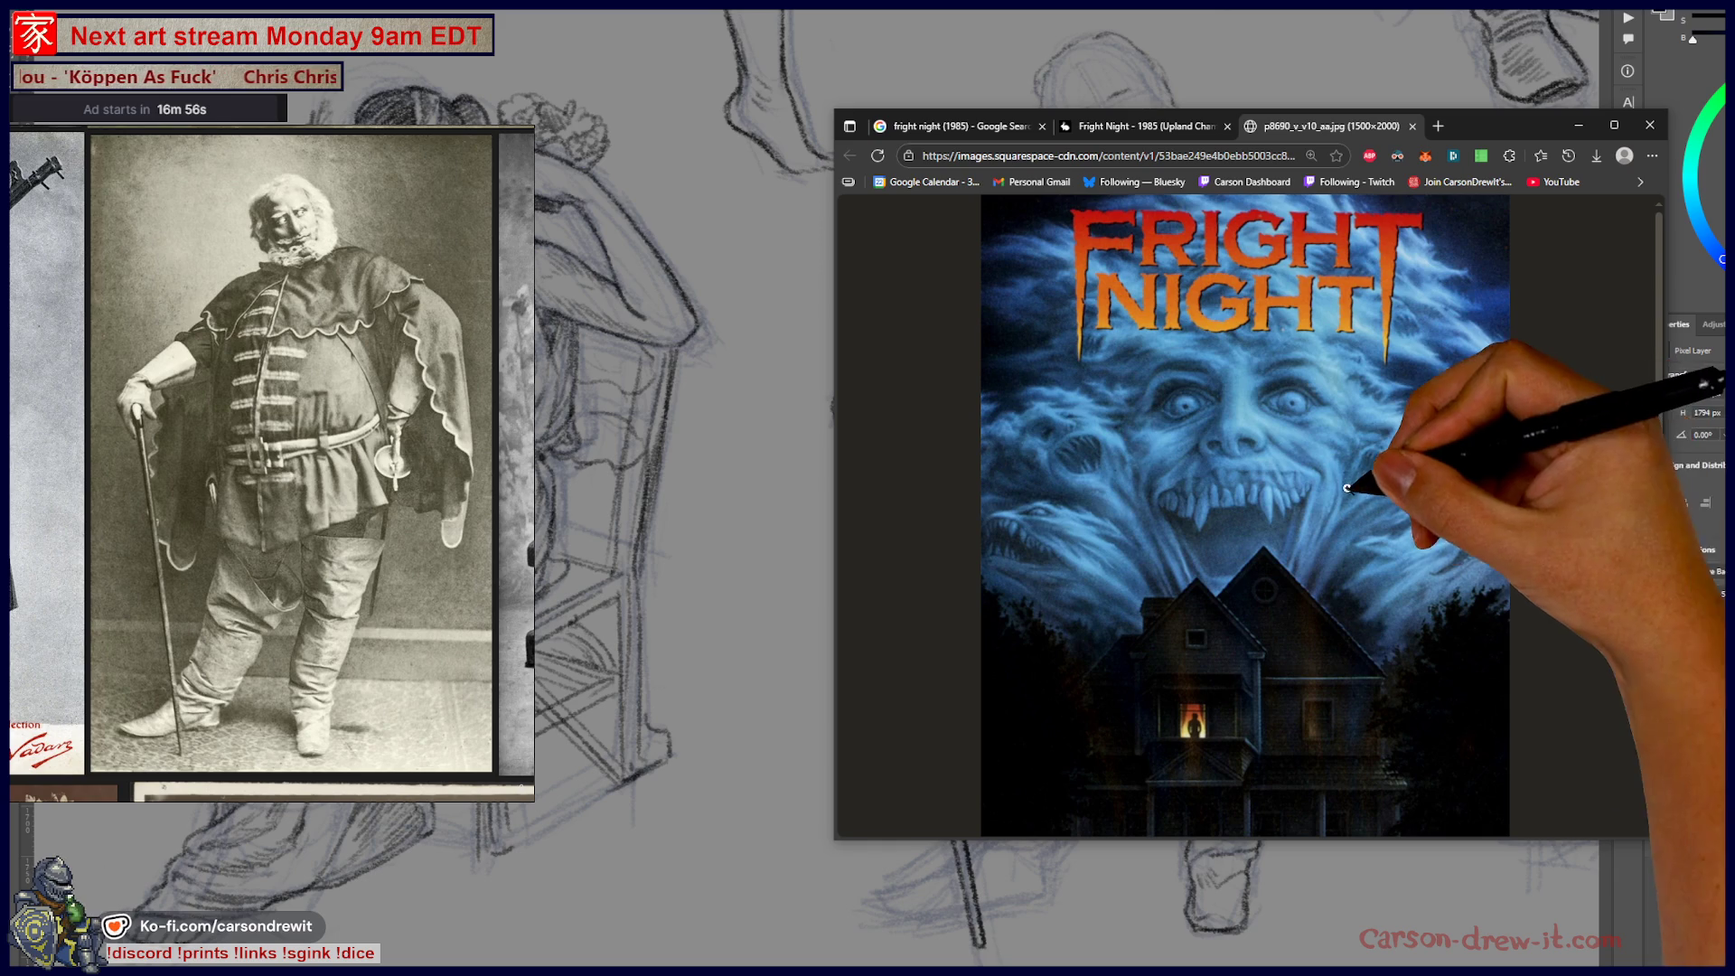
{"action": "scroll", "coordinate": [1491, 506], "scroll_direction": "down", "scroll_amount": 1}
{"action": "scroll", "coordinate": [1495, 569], "scroll_direction": "up", "scroll_amount": 1}
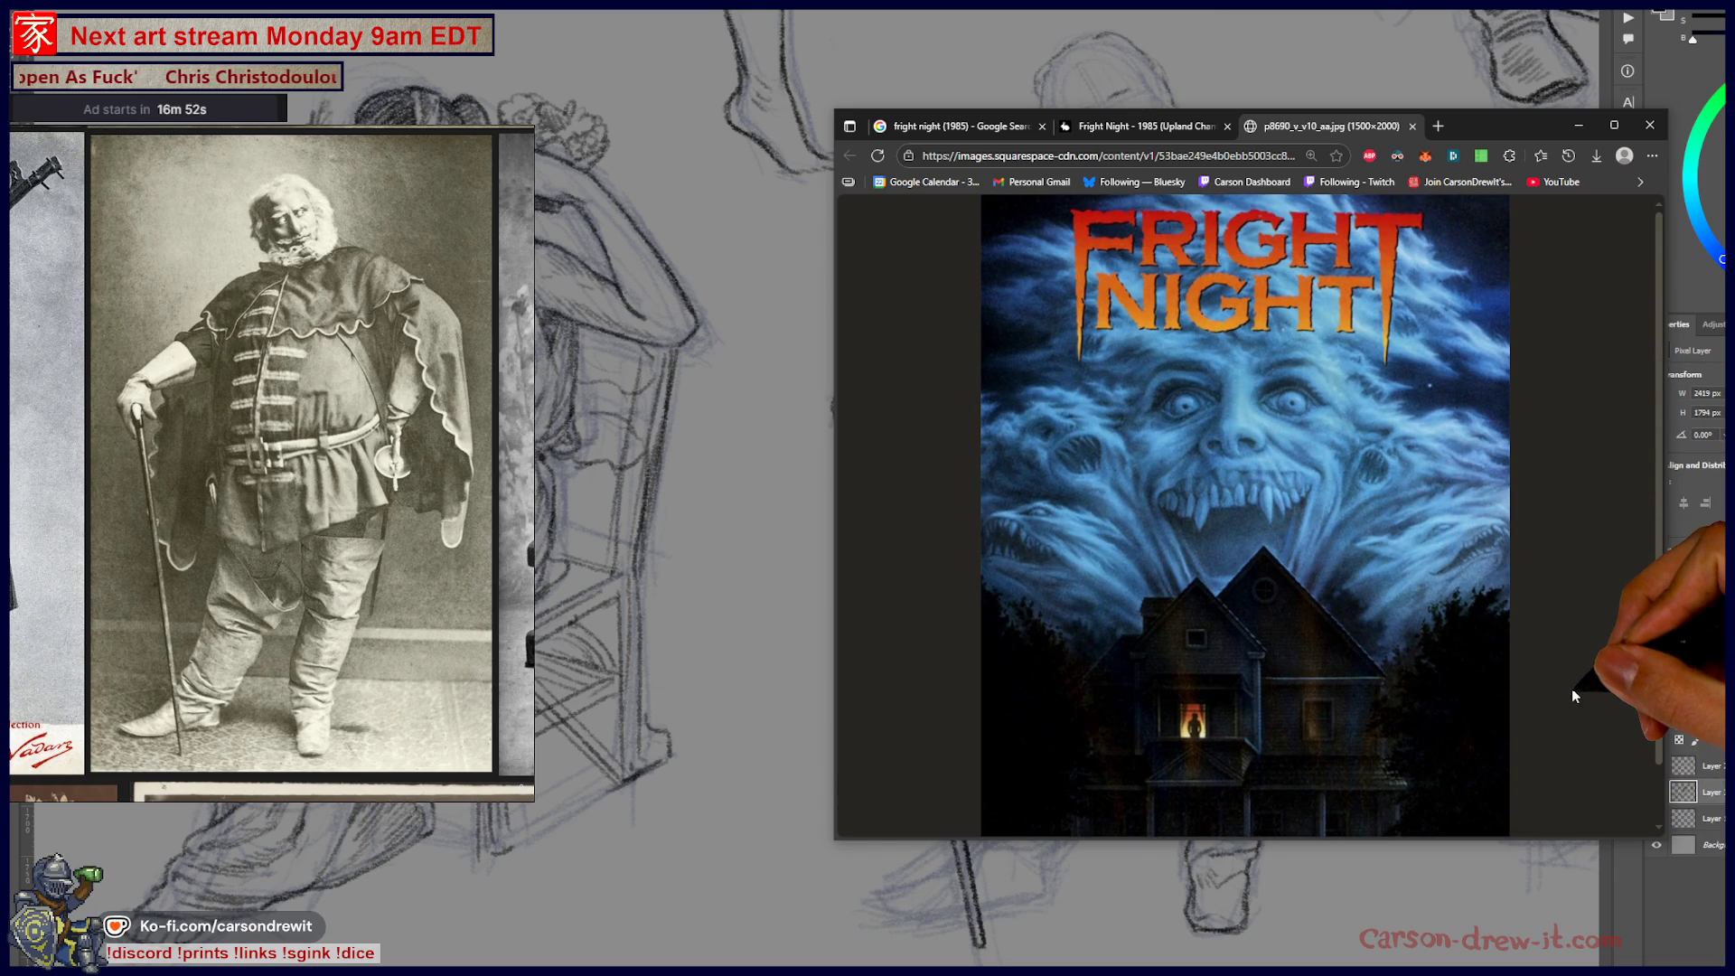
{"action": "left_click", "coordinate": [1652, 126]}
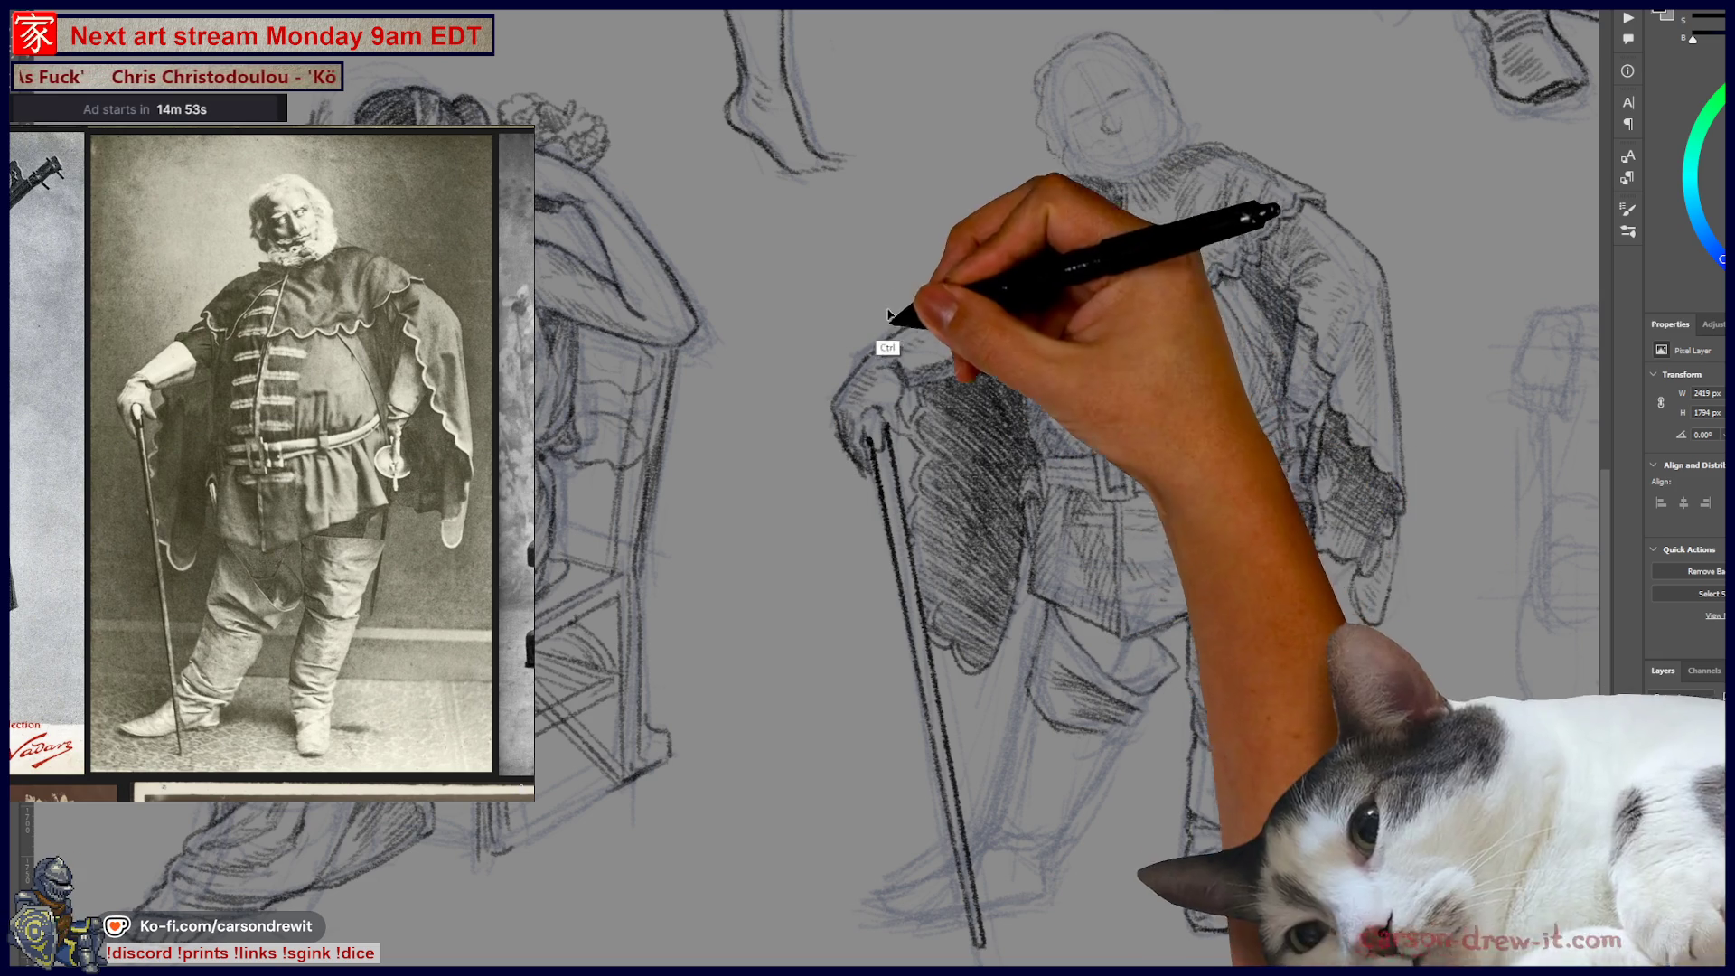
- Redraw the caped man's baggy trousers and tall boots with dark, firm pencil hatching
{"action": "key", "text": "ctrl"}
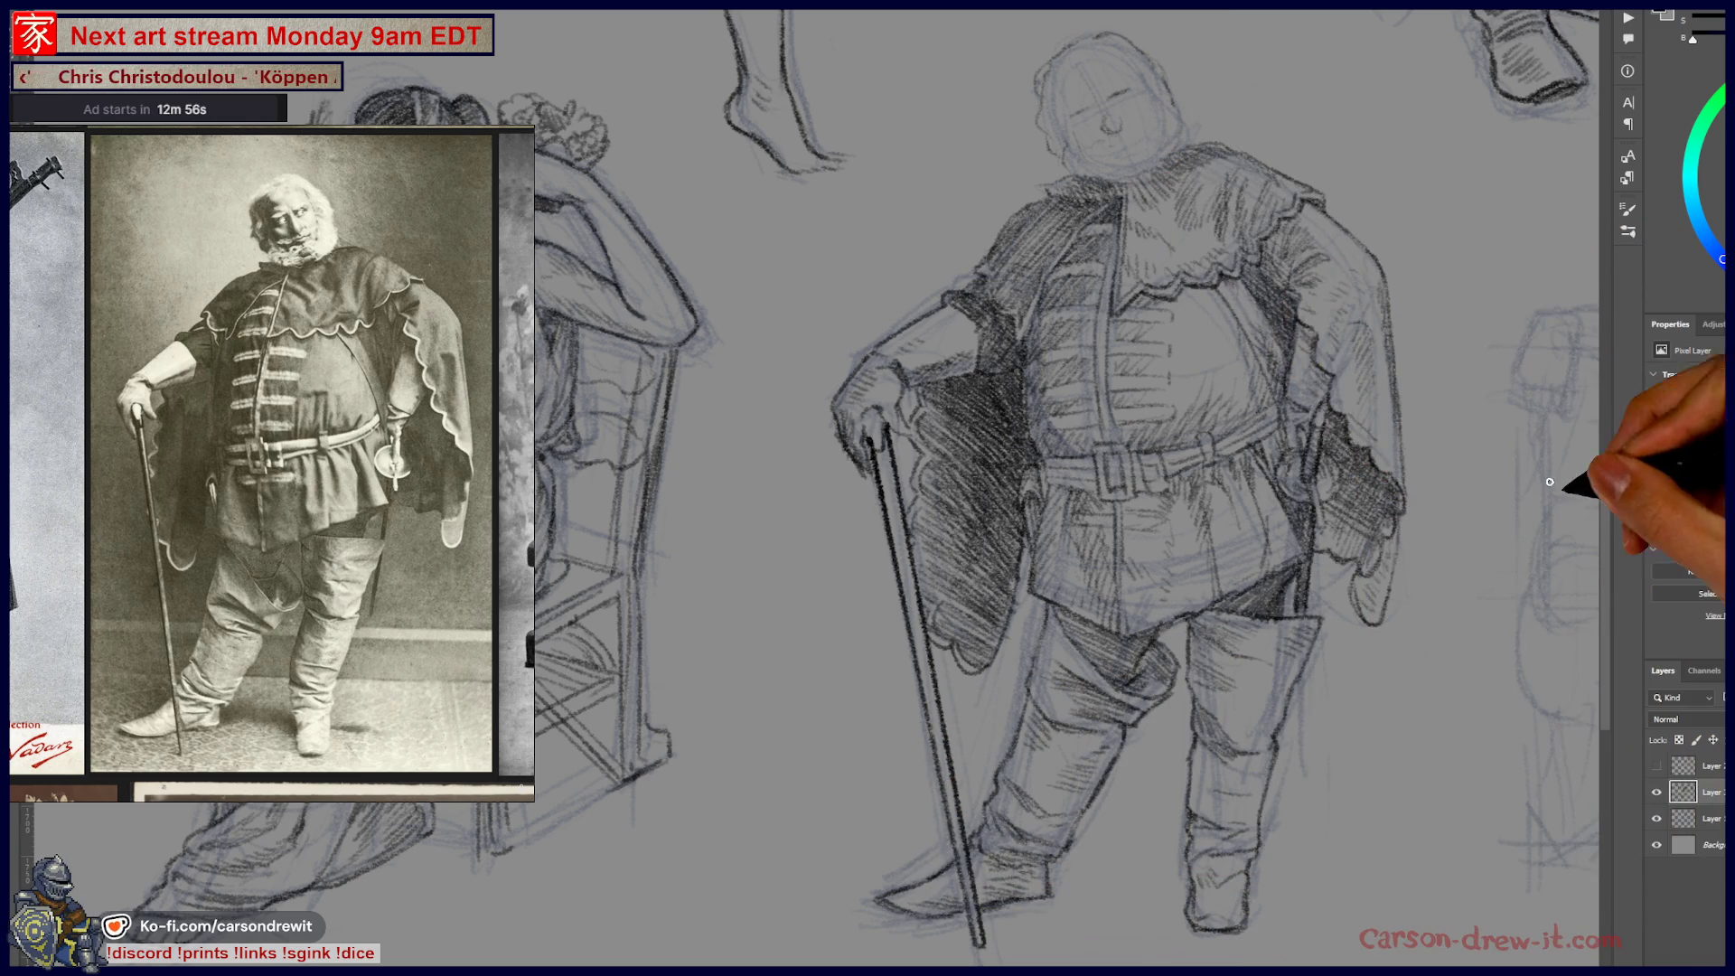
{"action": "left_click", "coordinate": [1654, 374]}
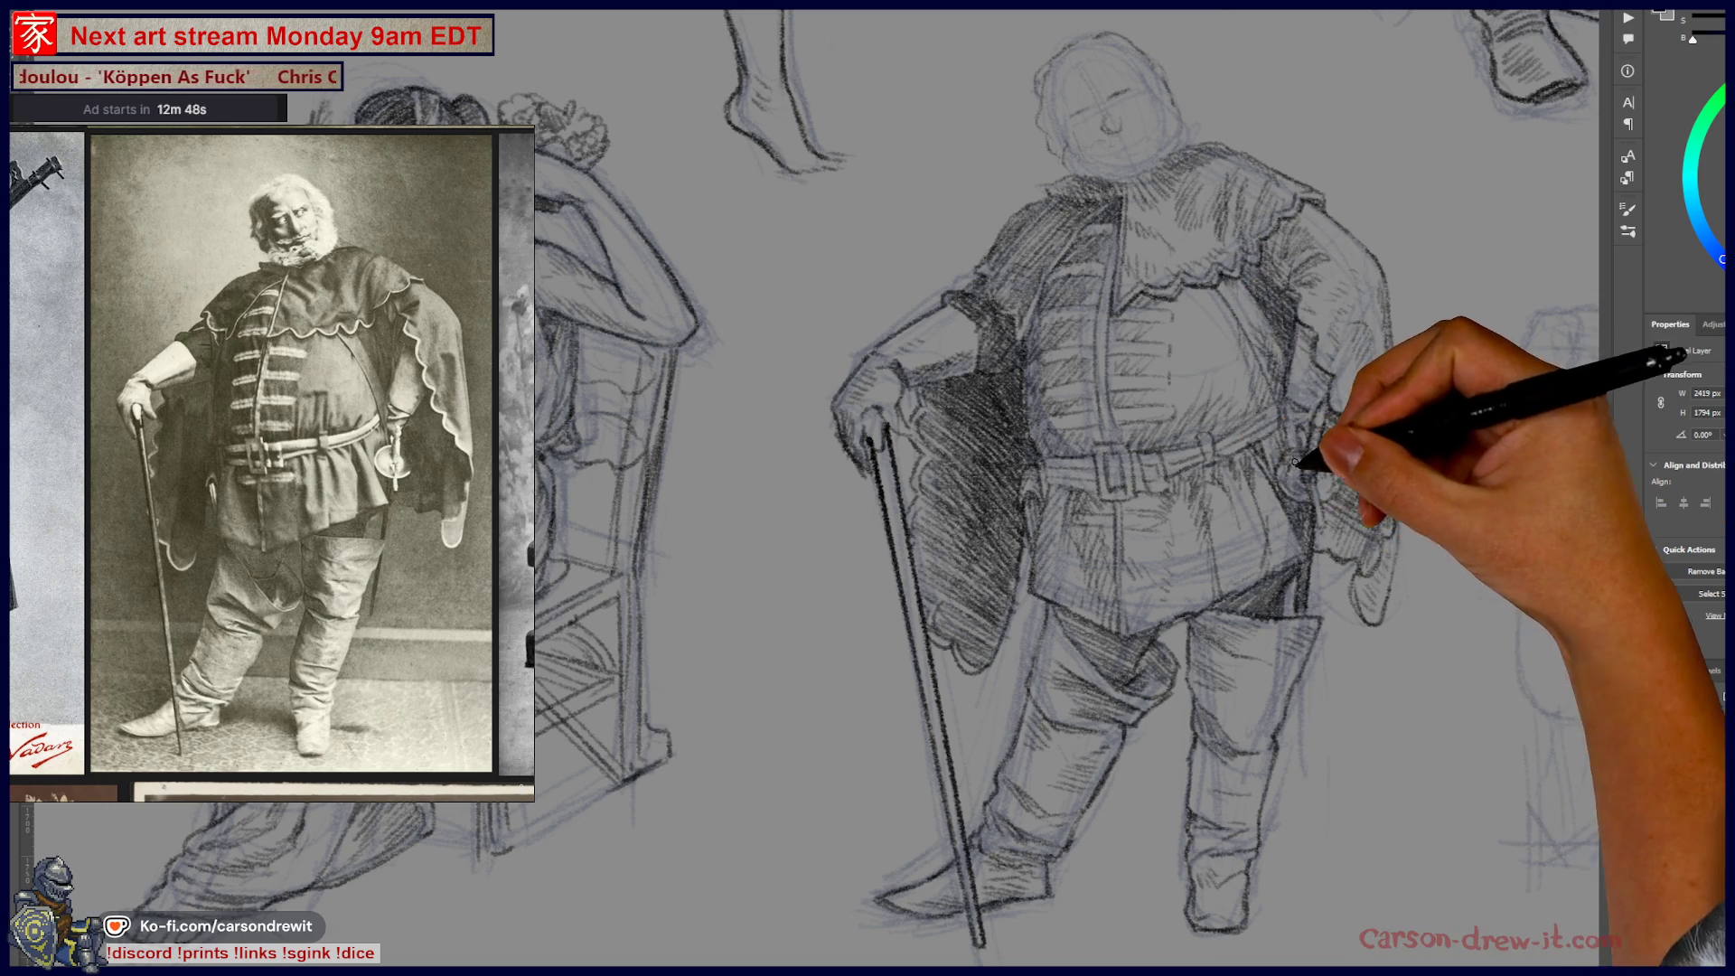
- Pan up to the caped man's head and sketch his eyes, mouth, curly hair and collar
{"action": "left_click_drag", "start_coordinate": [1237, 503], "coordinate": [1248, 684]}
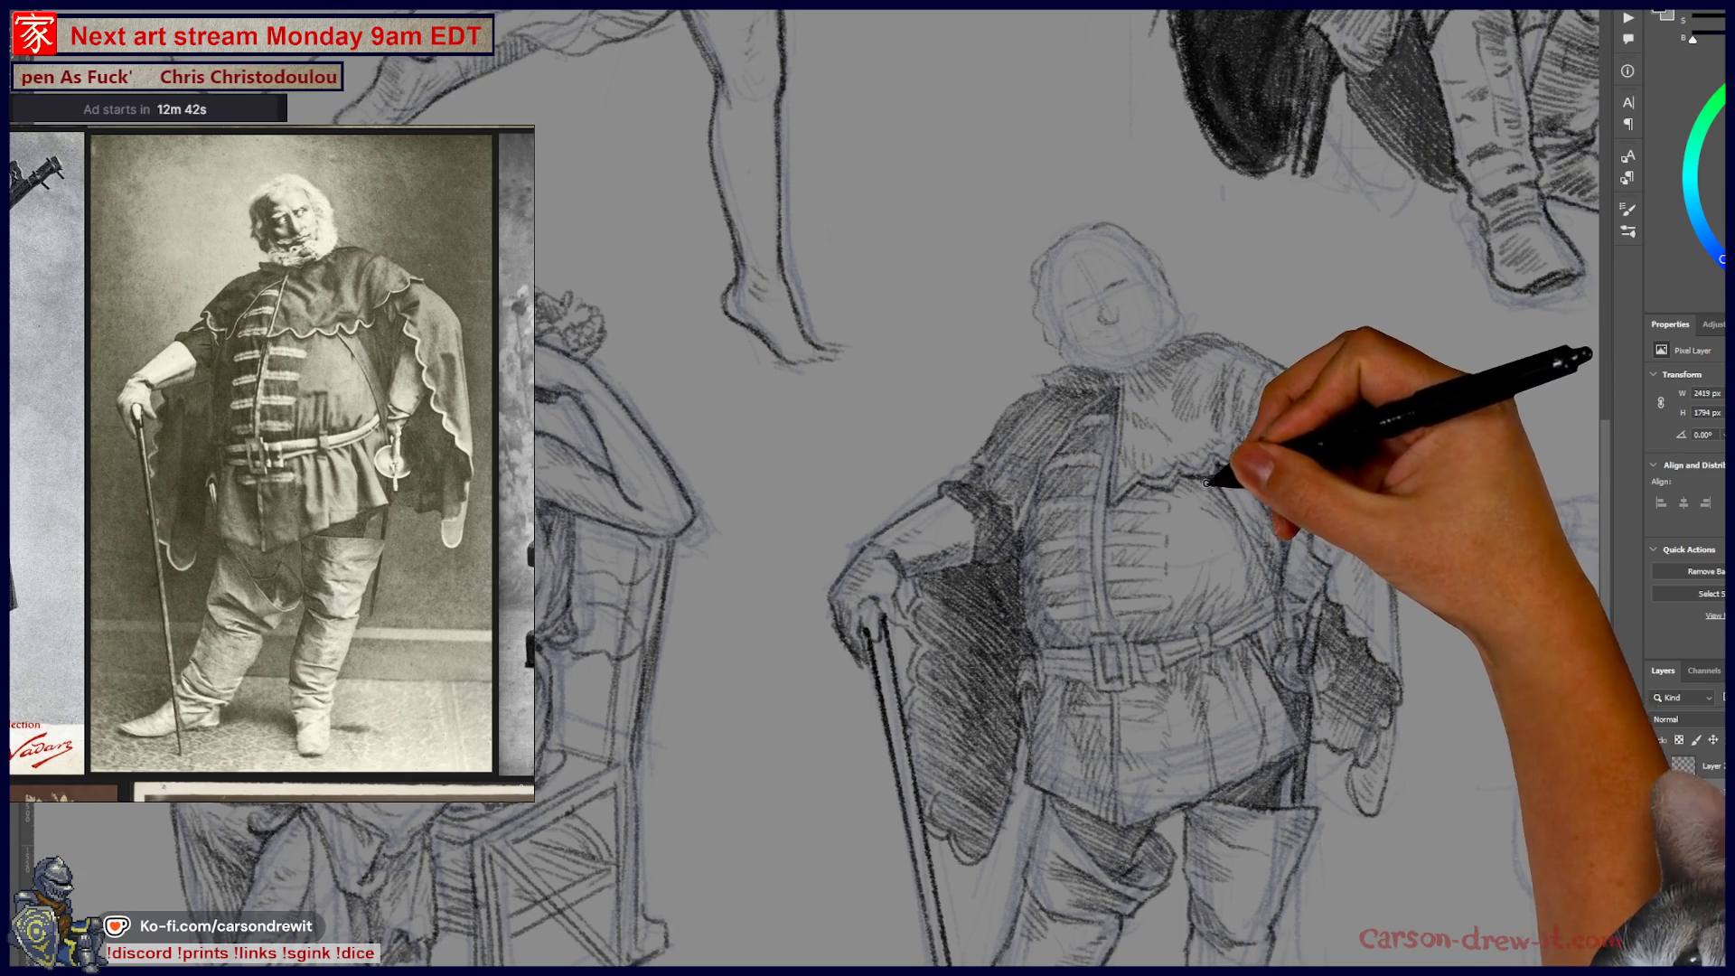
{"action": "scroll", "coordinate": [1254, 504], "scroll_direction": "up", "scroll_amount": 3}
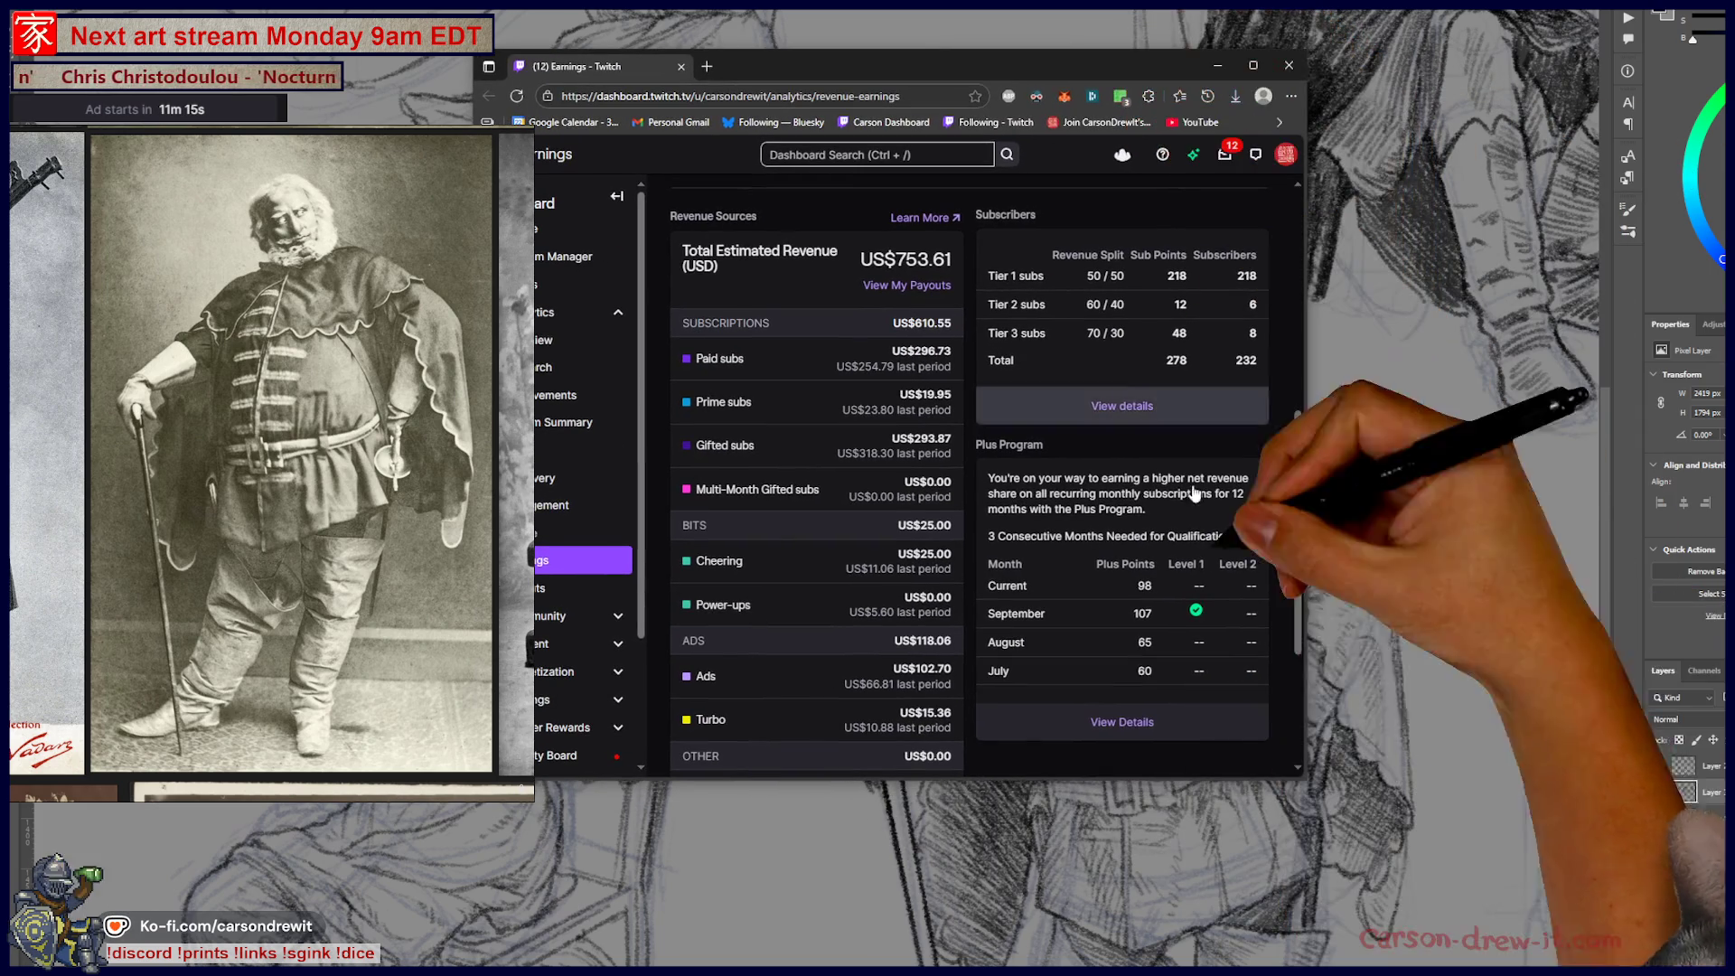
- Open the Plus Program progress details from the Revenue Earnings analytics
{"action": "left_click", "coordinate": [1167, 729]}
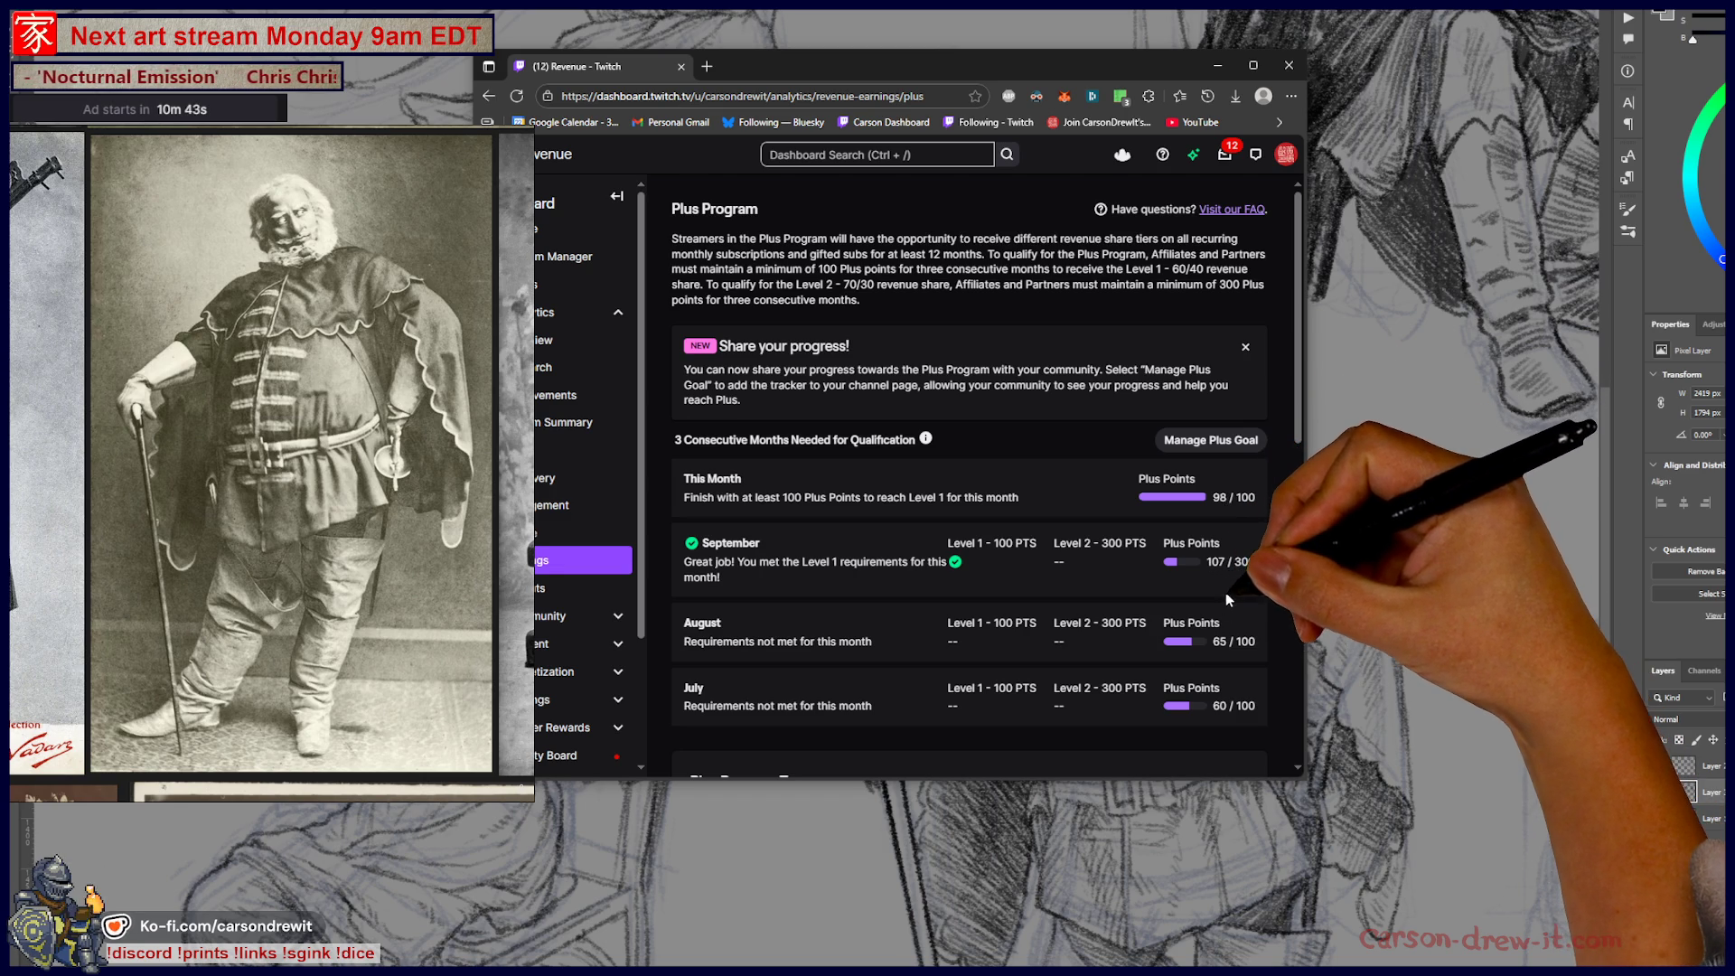
- Highlight the 60/40 revenue share figure, then minimize the Twitch window to return to Photoshop
{"action": "left_click_drag", "start_coordinate": [1173, 270], "coordinate": [1255, 276]}
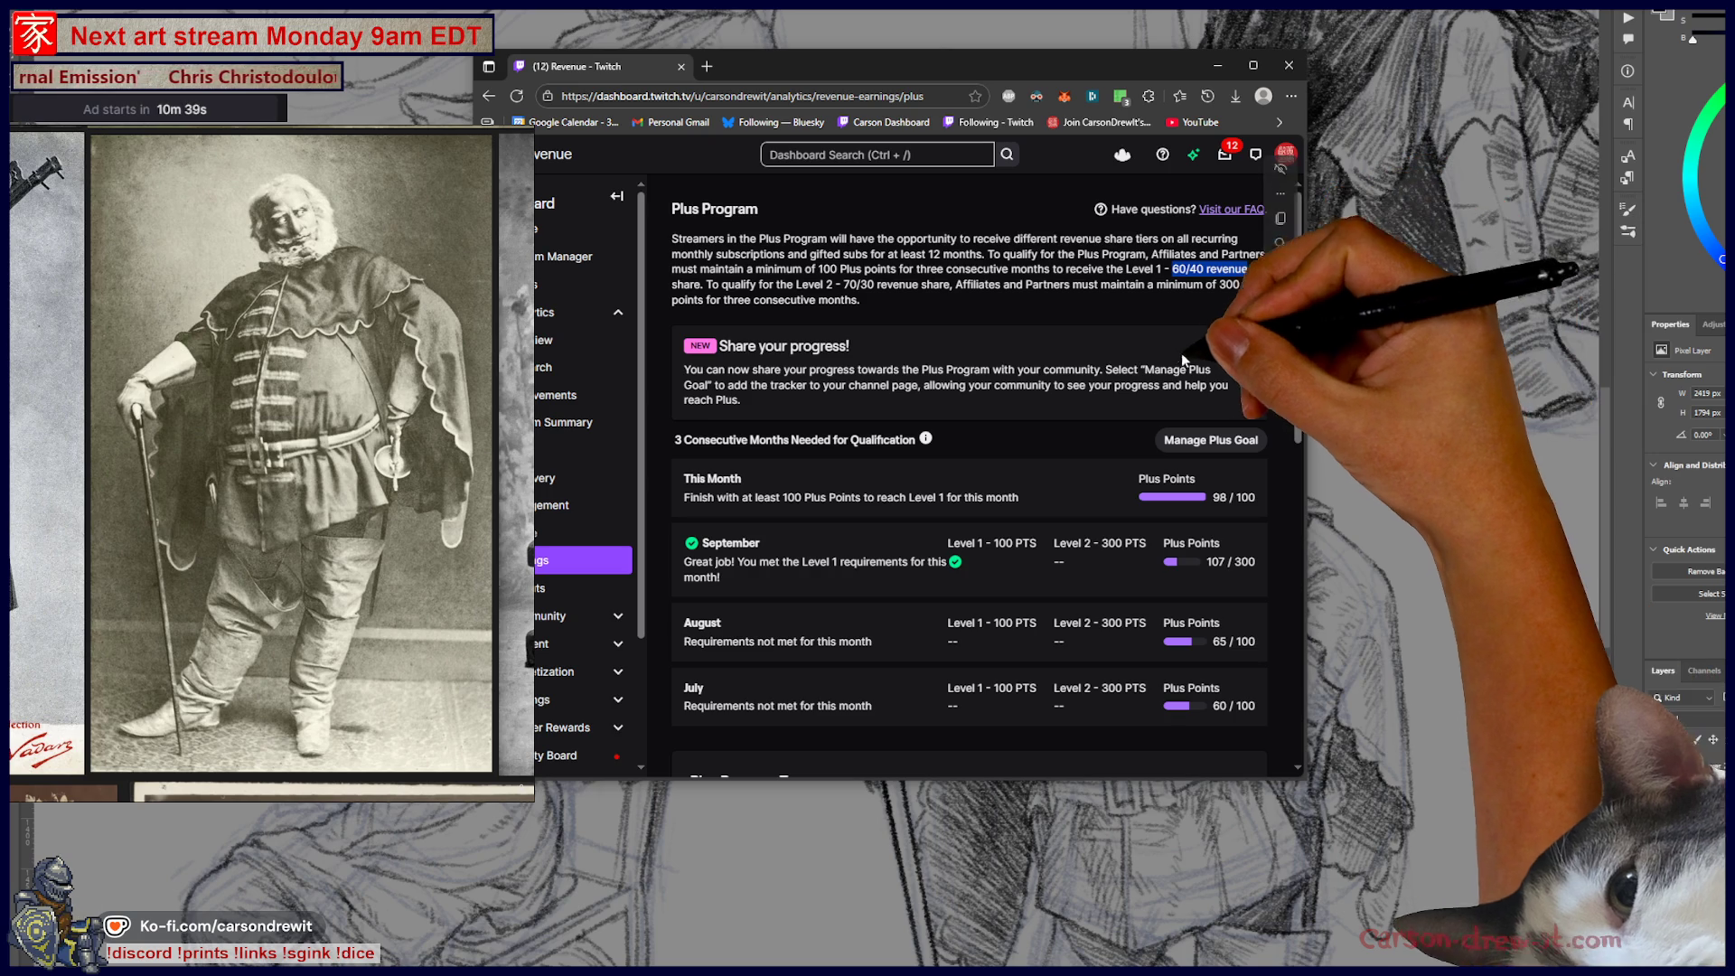
{"action": "left_click", "coordinate": [1238, 301]}
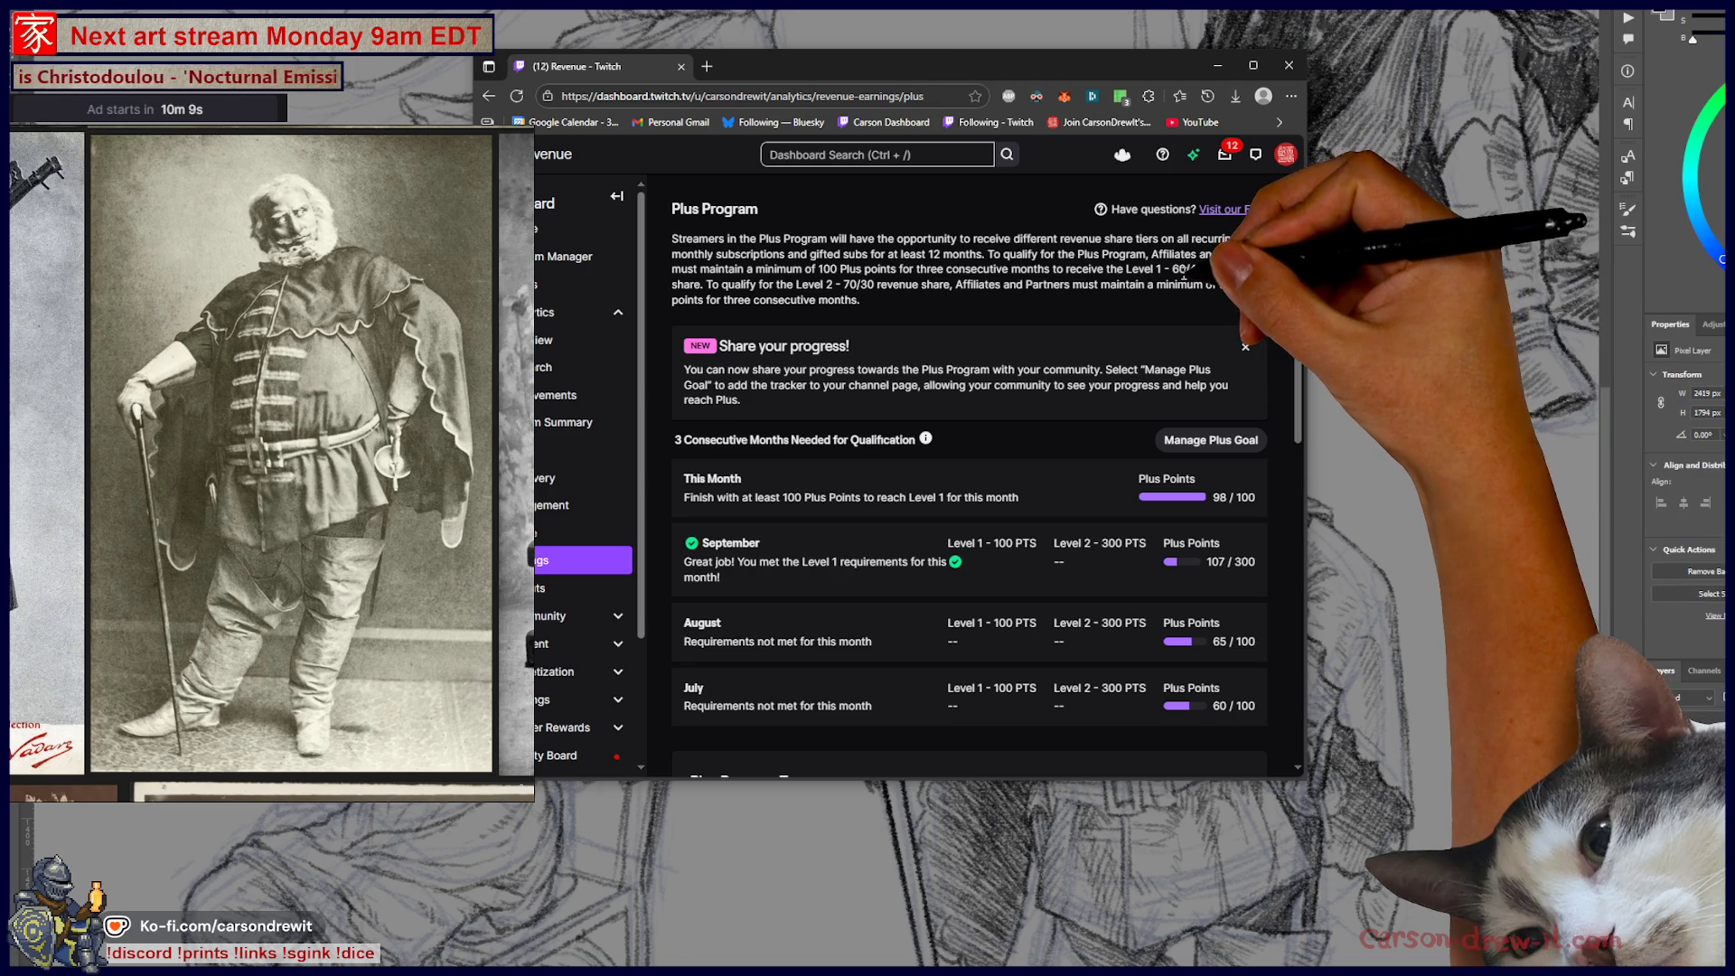
{"action": "double_click", "coordinate": [1188, 269]}
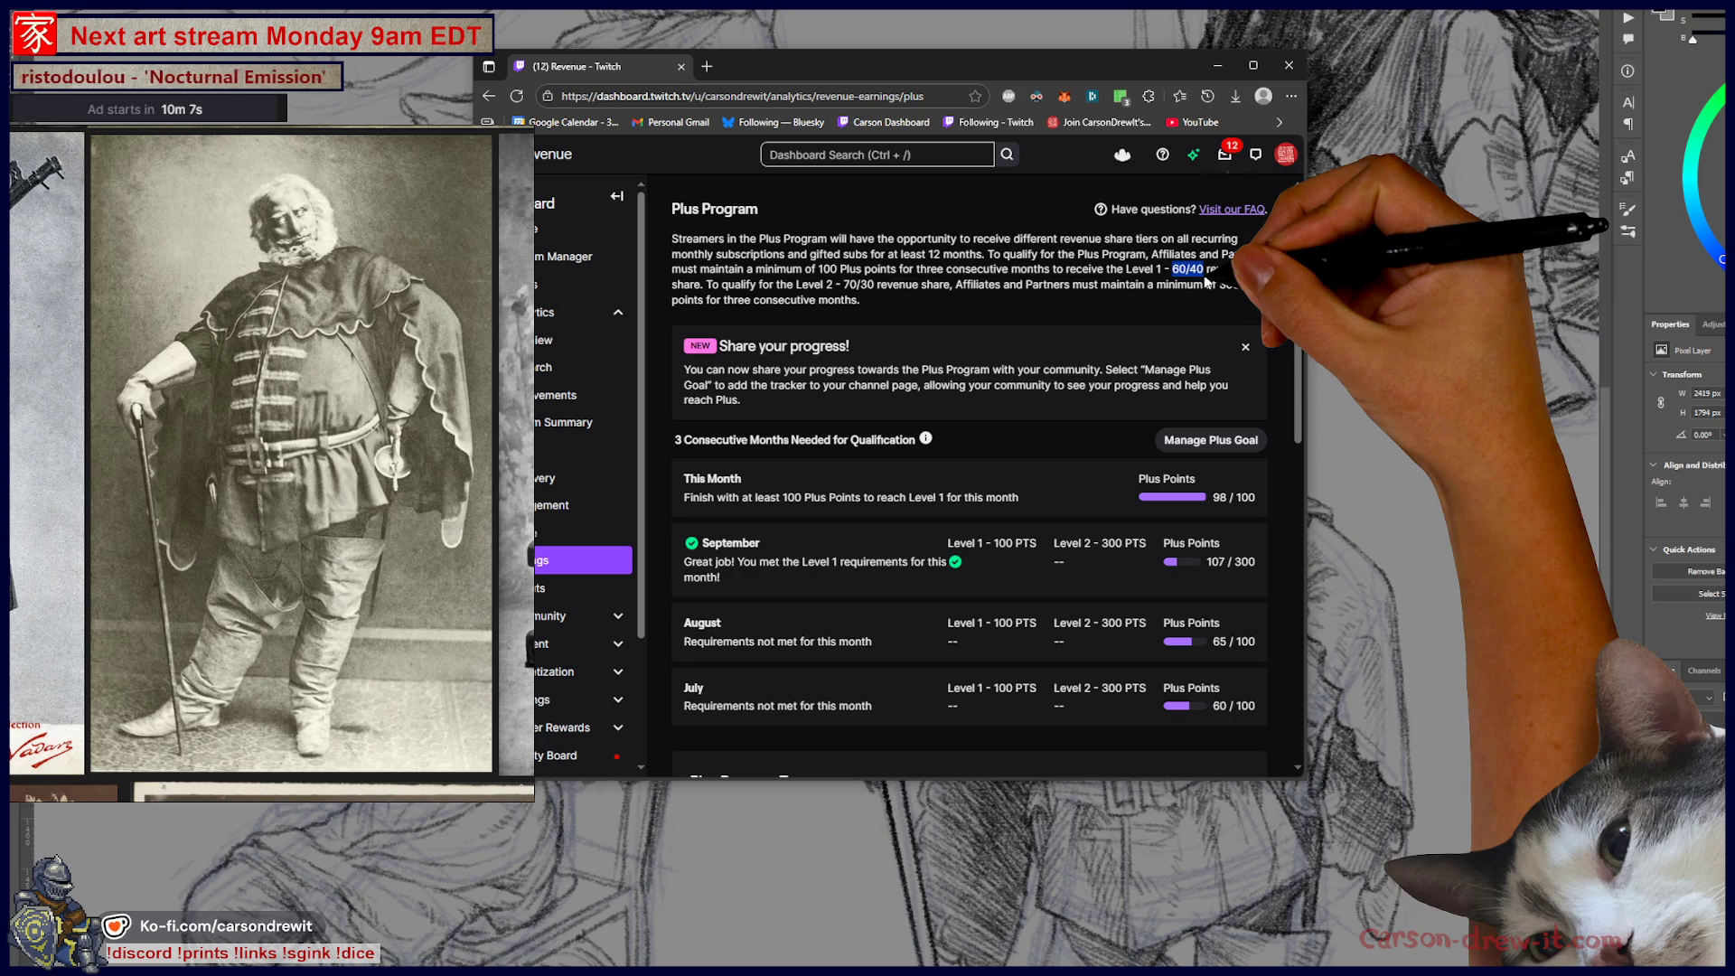
{"action": "left_click", "coordinate": [1259, 326]}
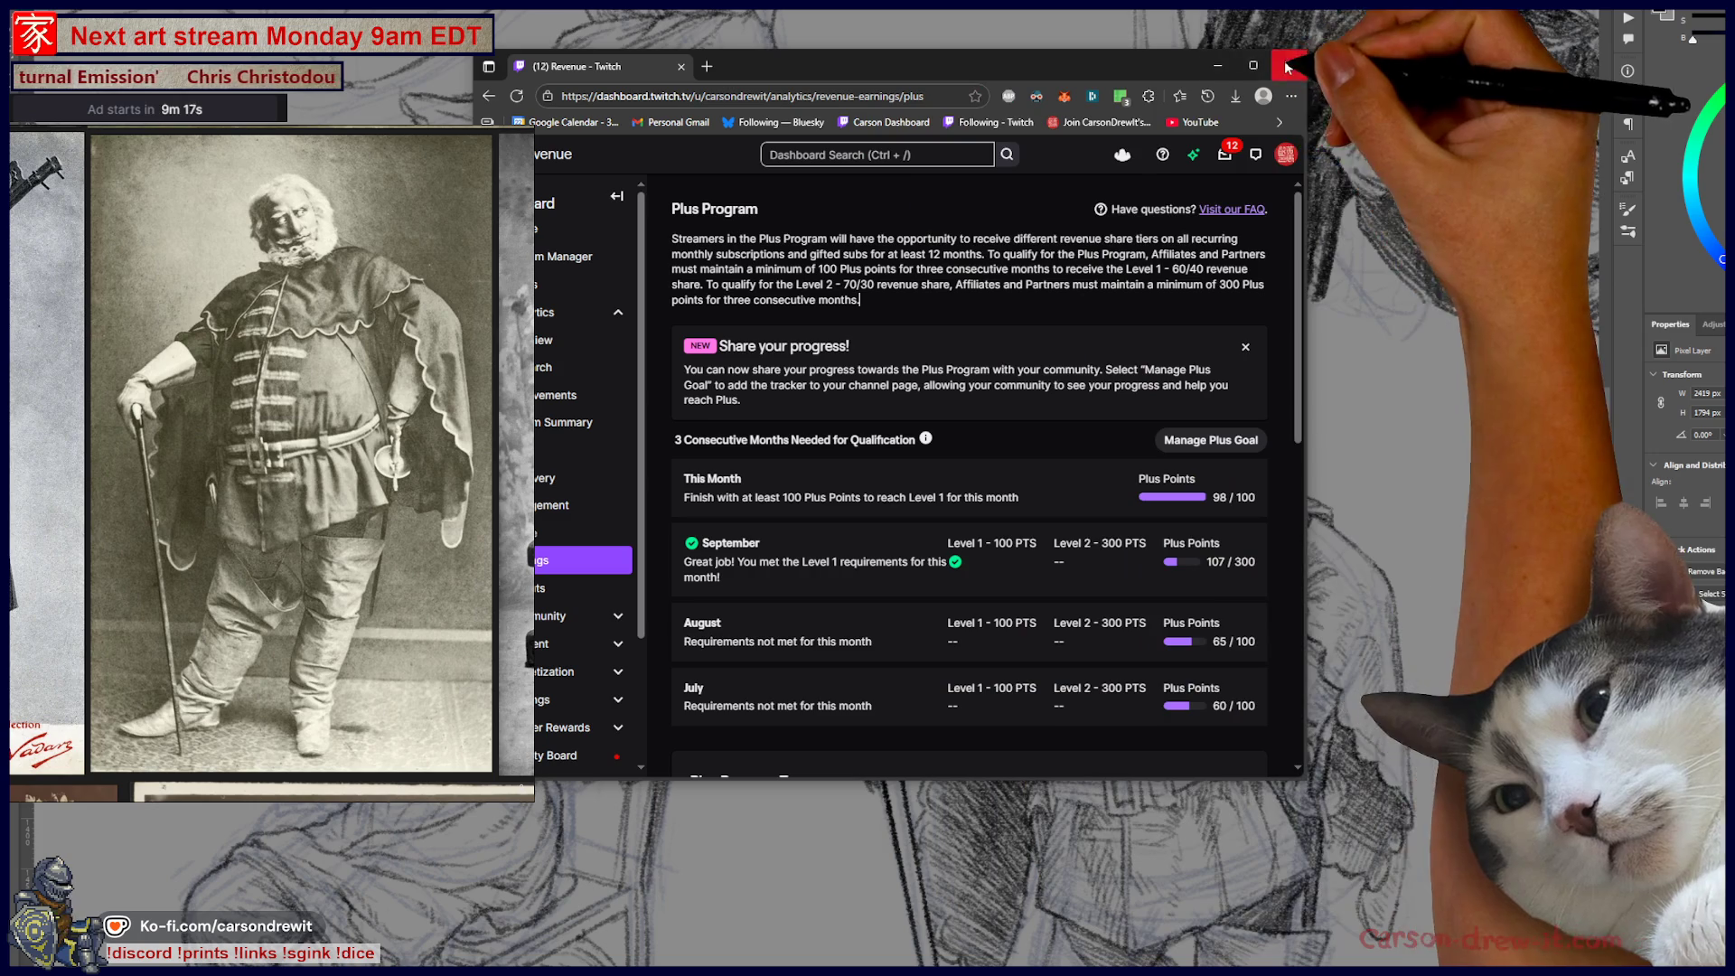
{"action": "left_click_drag", "start_coordinate": [828, 68], "coordinate": [932, 79]}
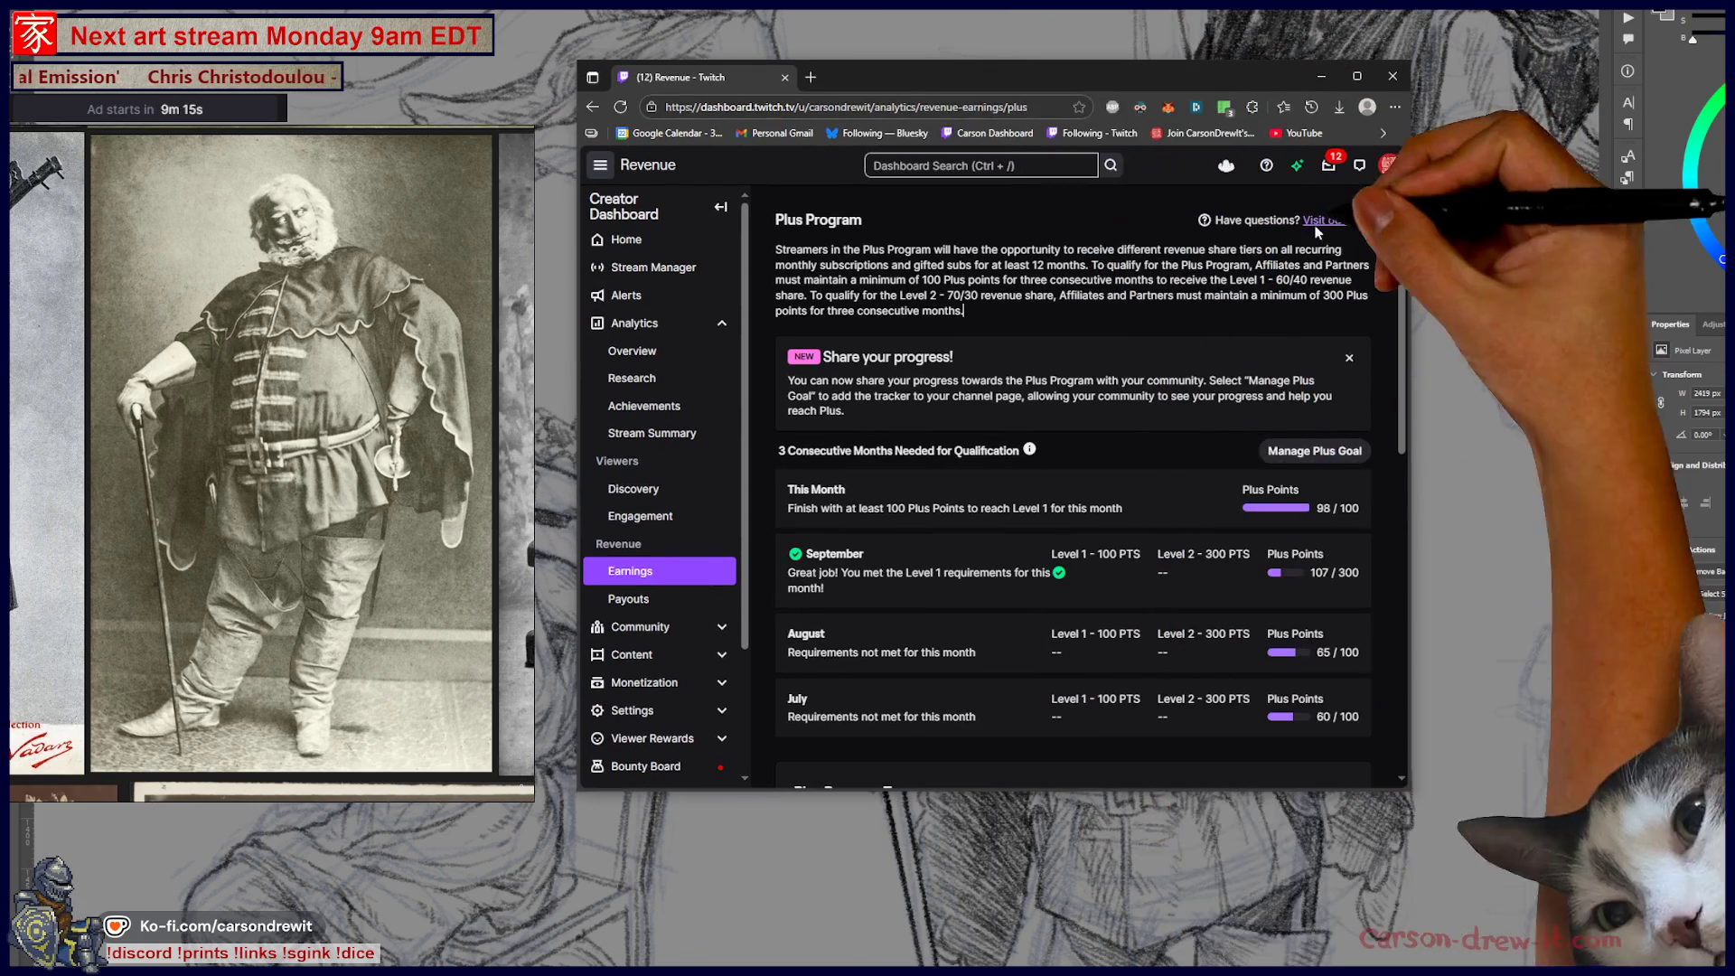
{"action": "left_click", "coordinate": [1393, 76]}
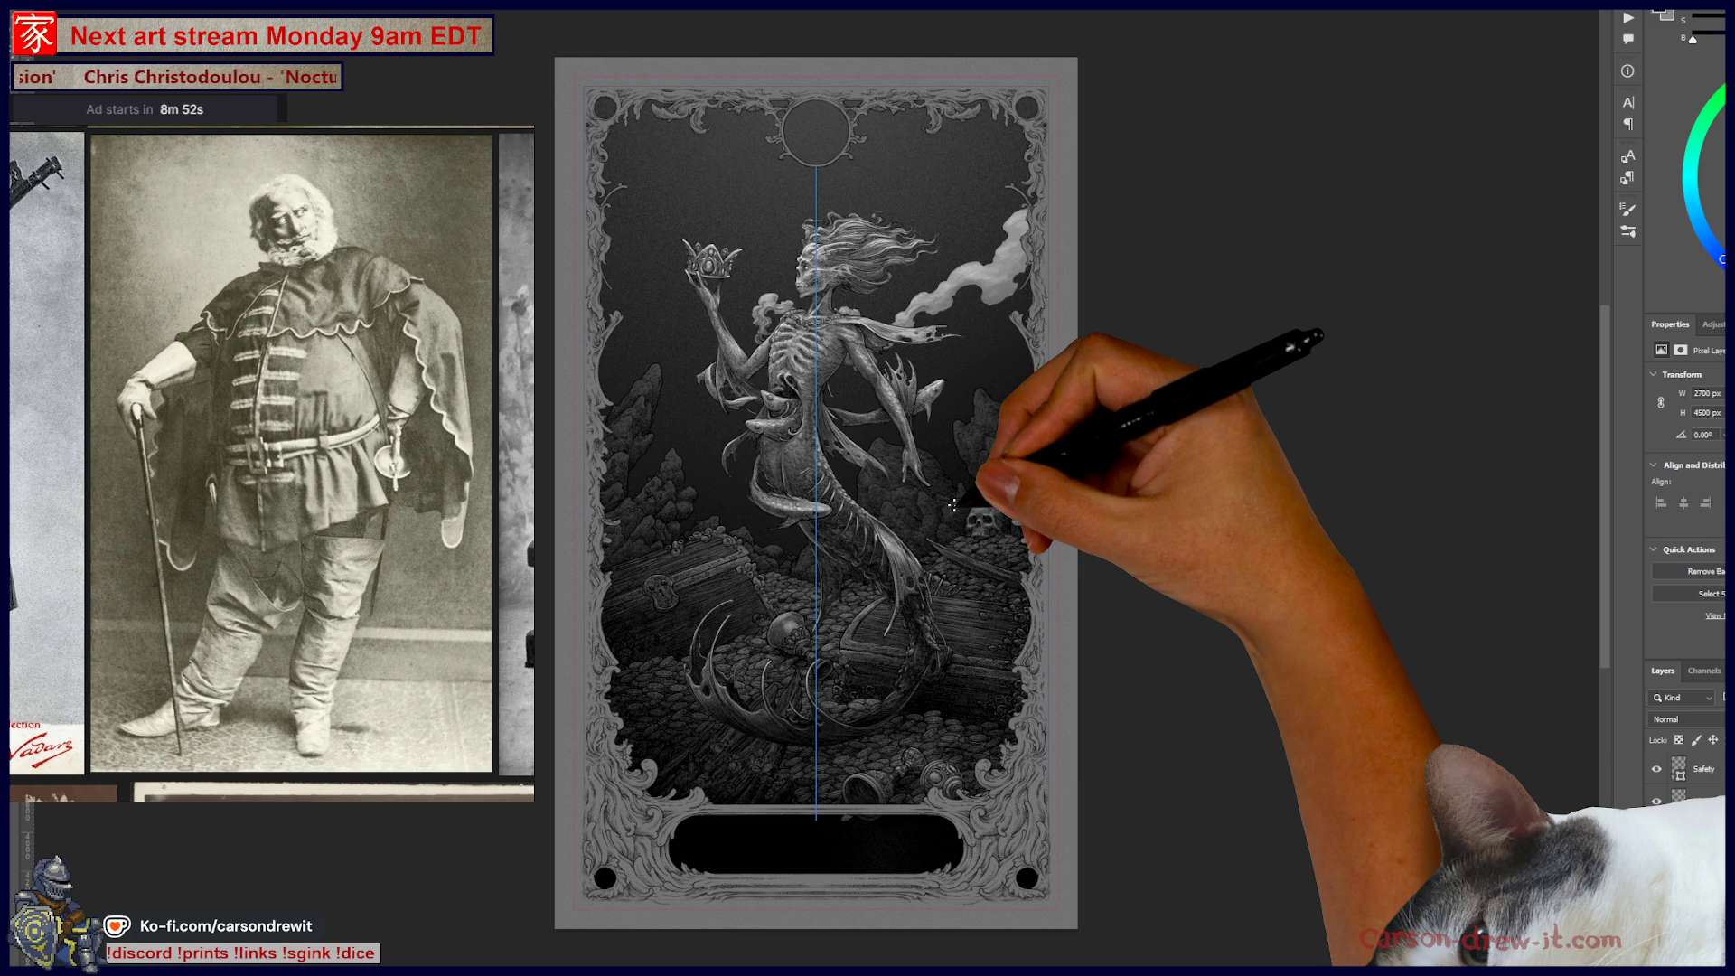
- Hide the painting symmetry guide on the mermaid illustration
{"action": "left_click", "coordinate": [700, 9]}
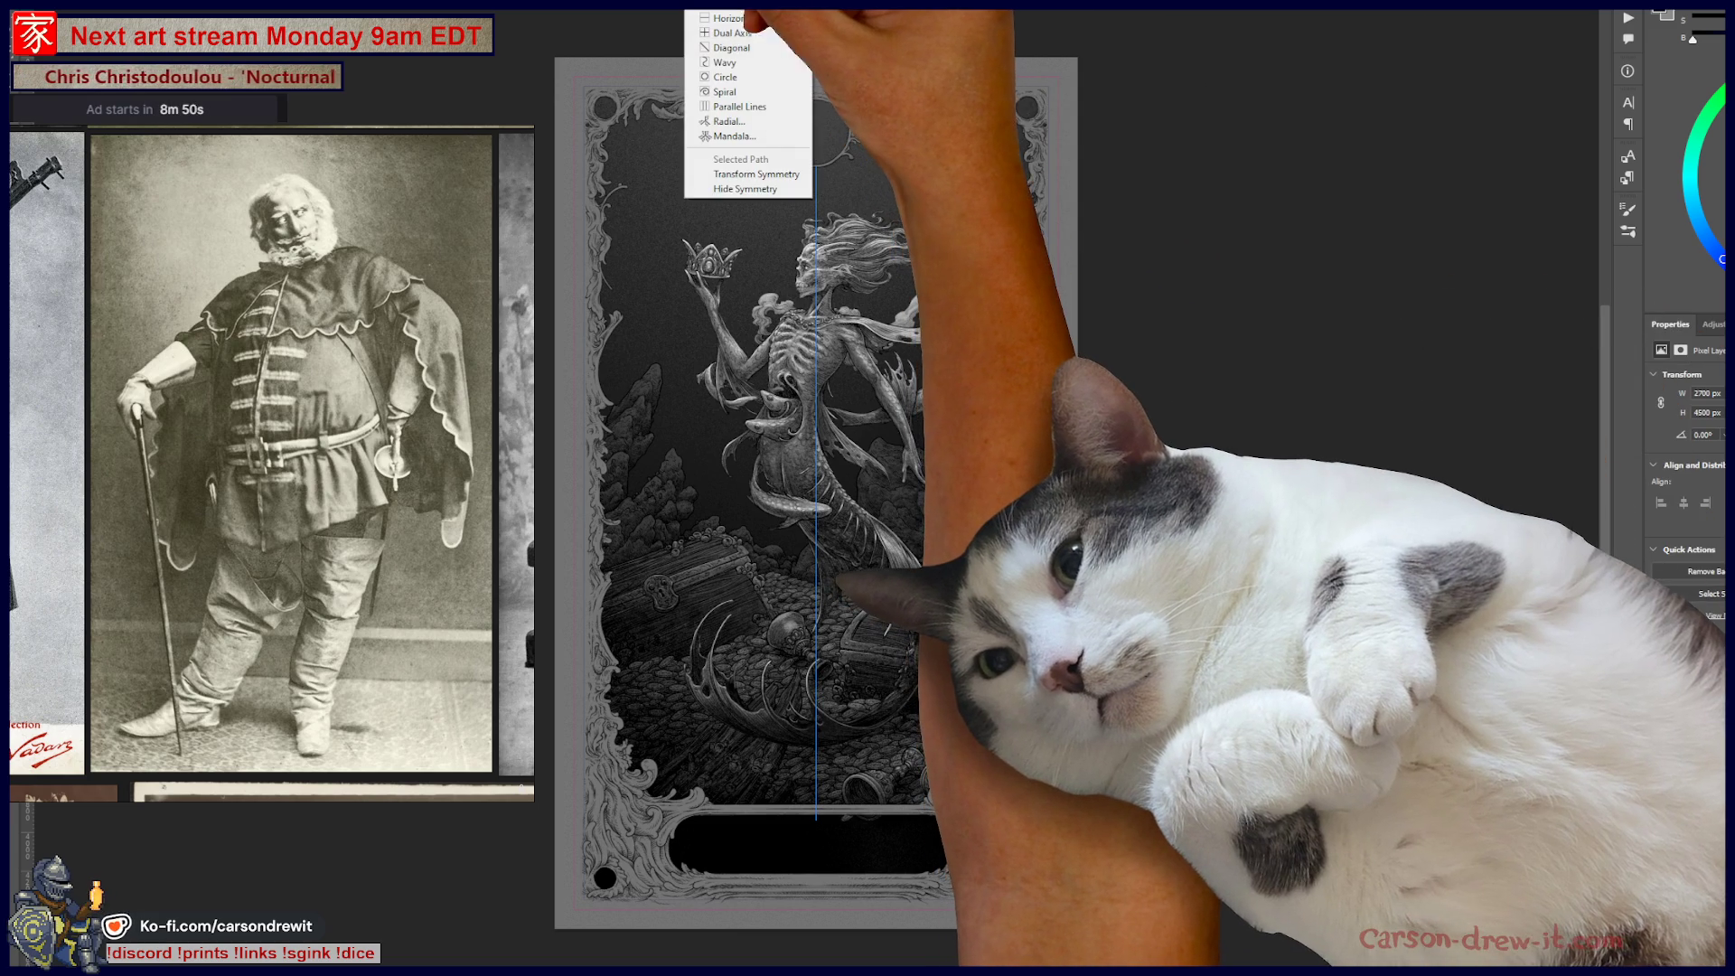
{"action": "left_click", "coordinate": [745, 189]}
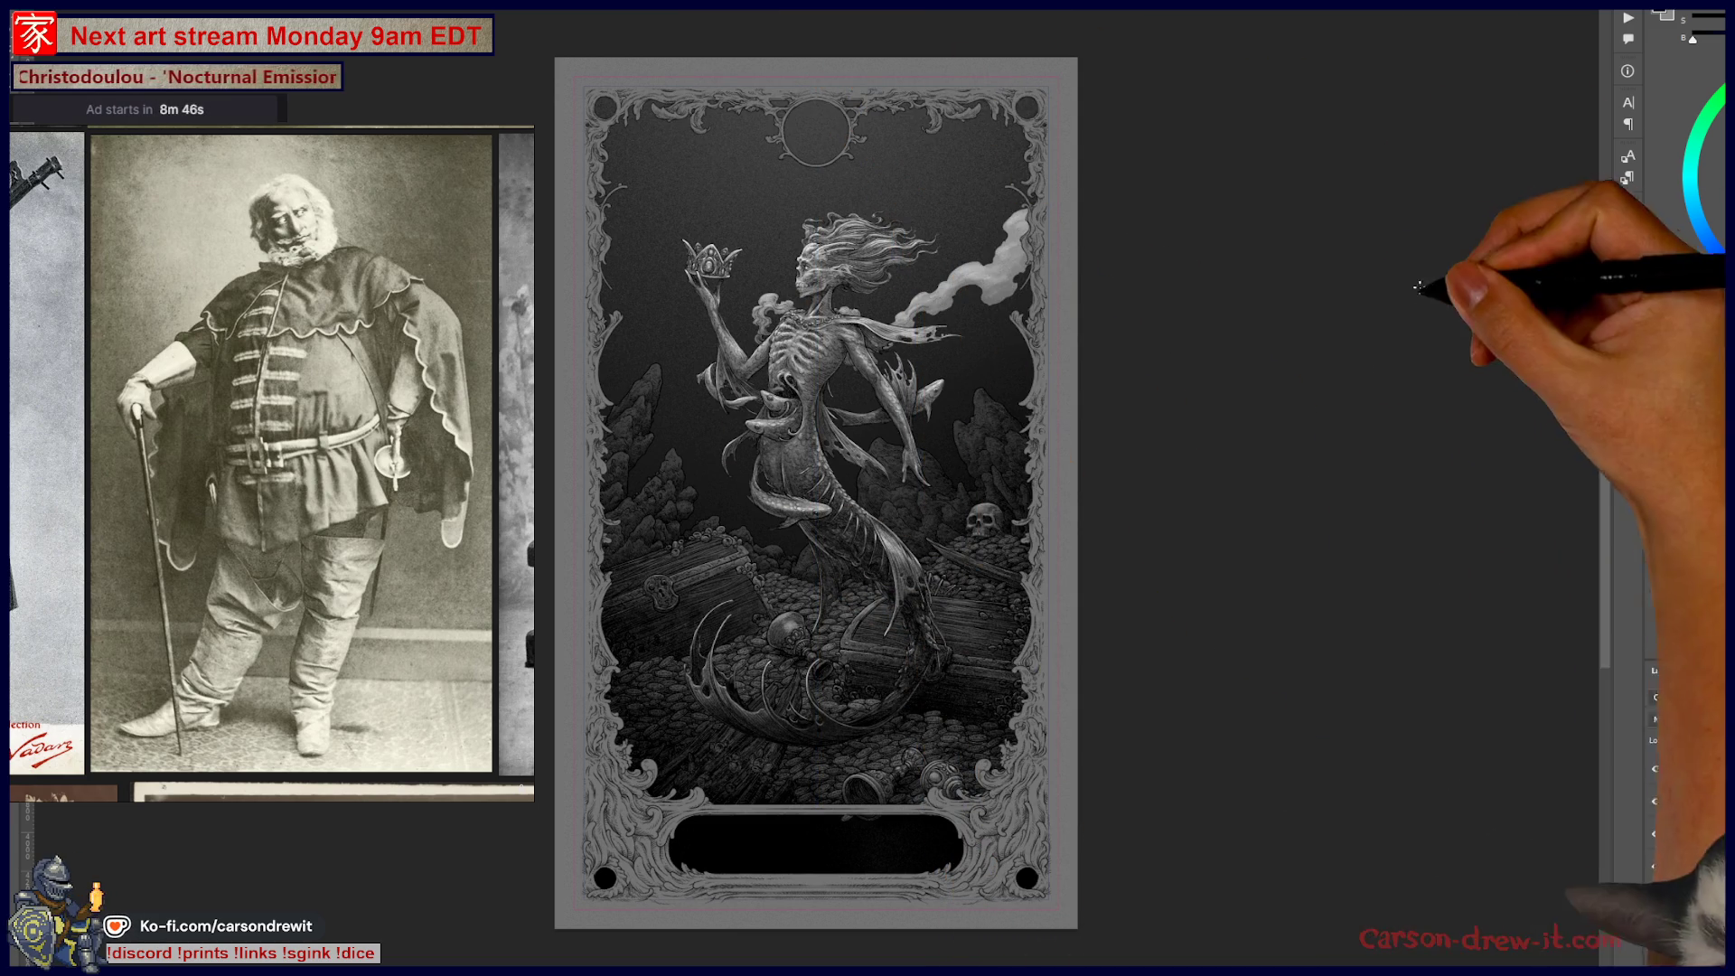
{"action": "scroll", "coordinate": [898, 347], "scroll_direction": "up", "scroll_amount": 3}
{"action": "scroll", "coordinate": [1011, 272], "scroll_direction": "down", "scroll_amount": 4}
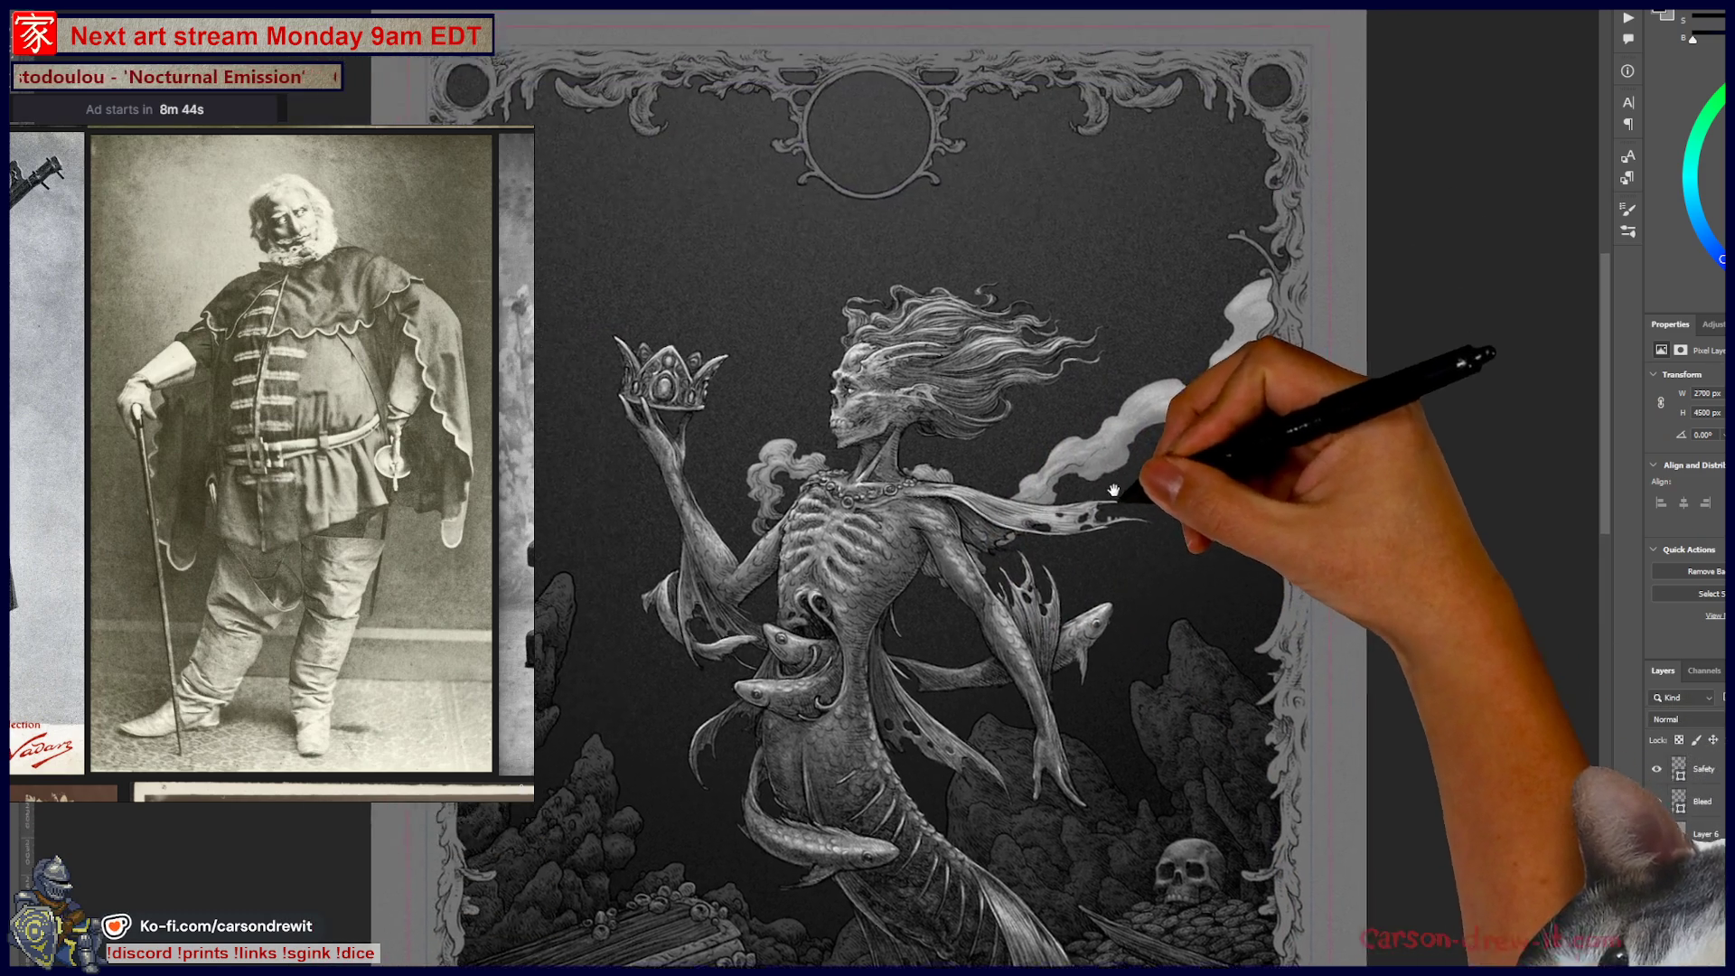
{"action": "scroll", "coordinate": [1128, 437], "scroll_direction": "down", "scroll_amount": 2}
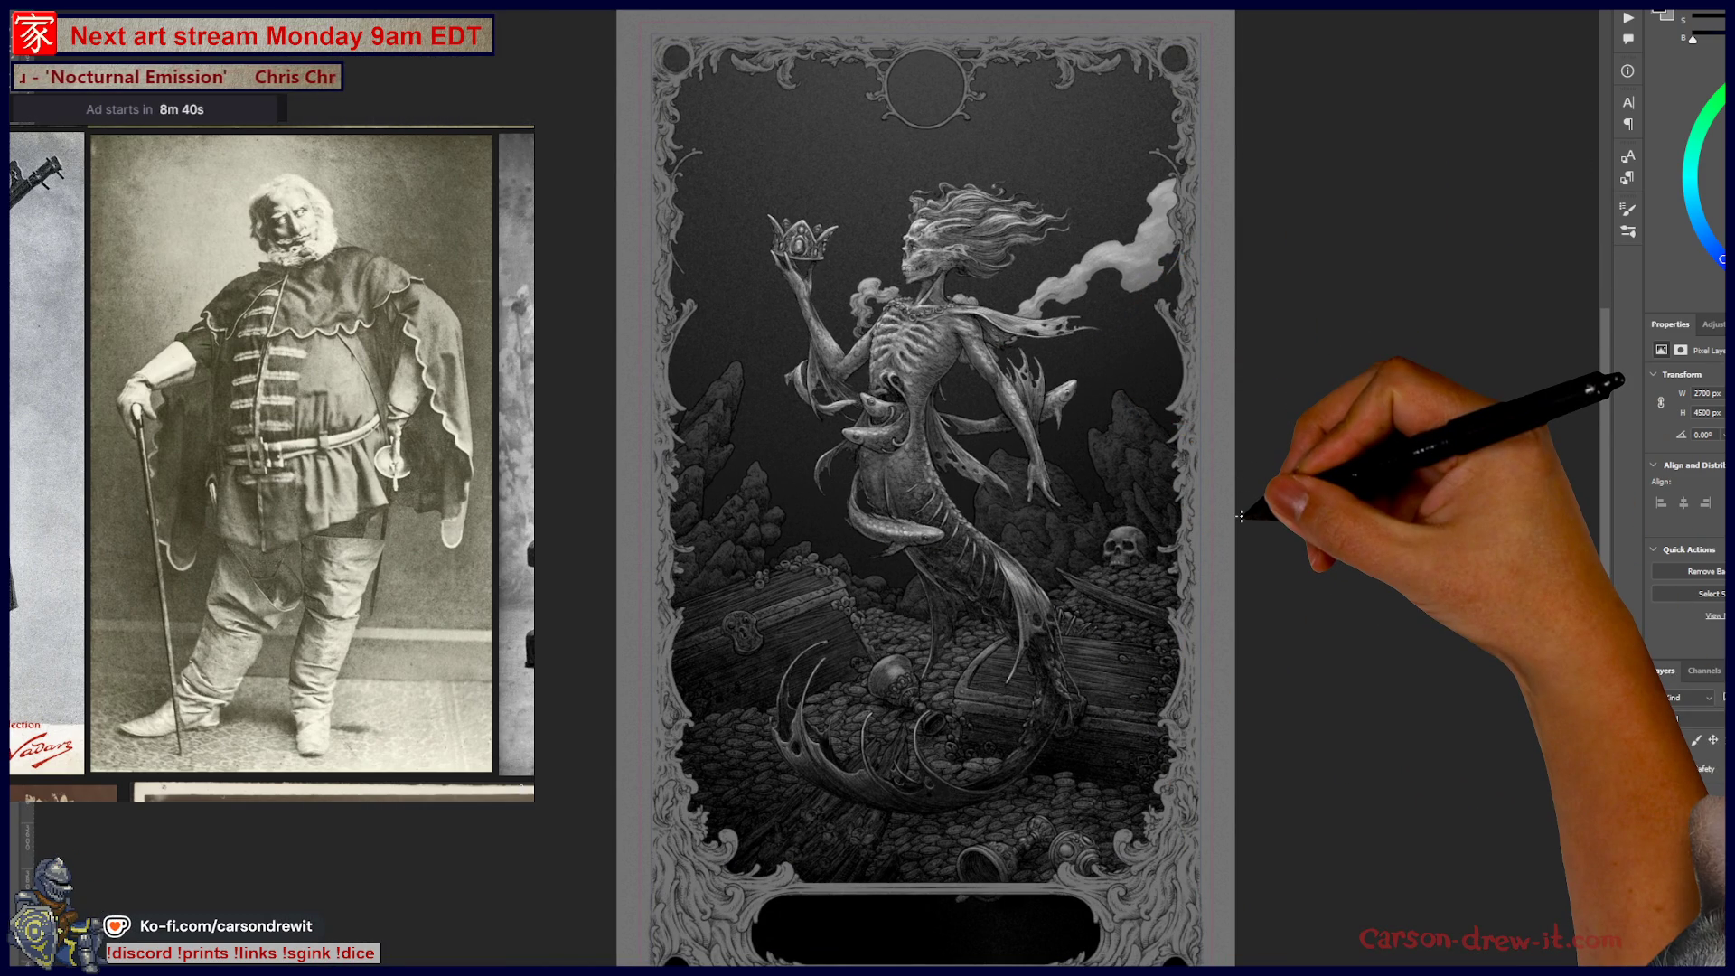
{"action": "scroll", "coordinate": [1232, 465], "scroll_direction": "down", "scroll_amount": 2}
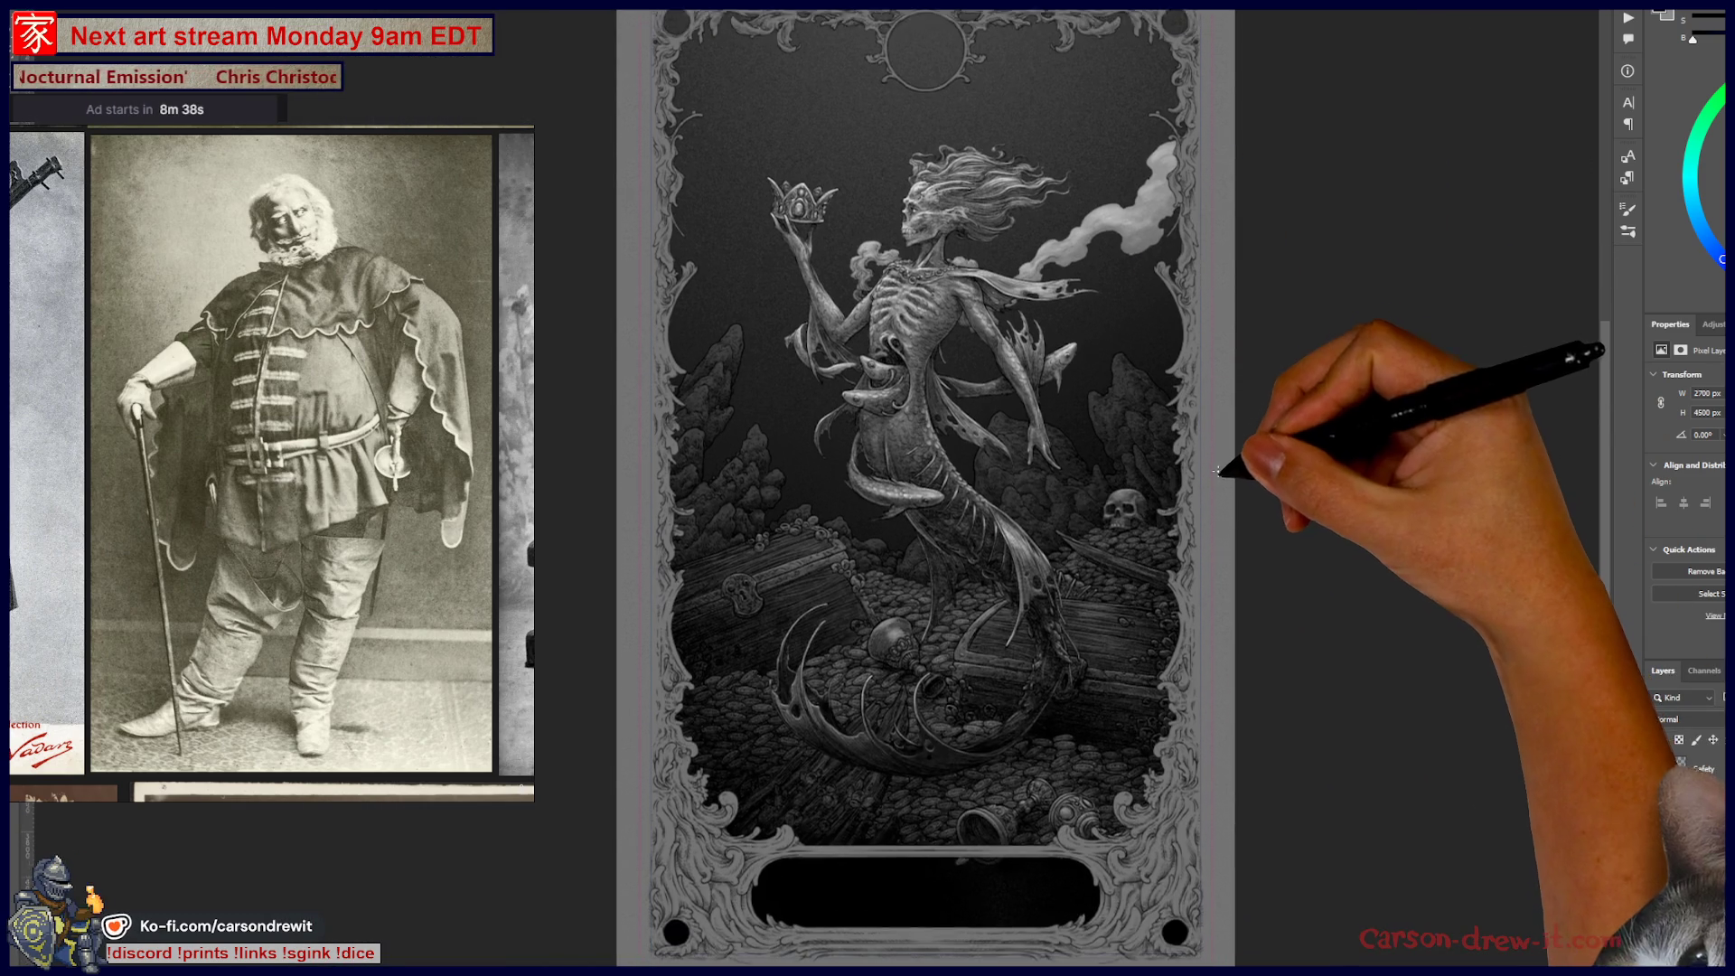
{"action": "scroll", "coordinate": [1231, 818], "scroll_direction": "up", "scroll_amount": 4}
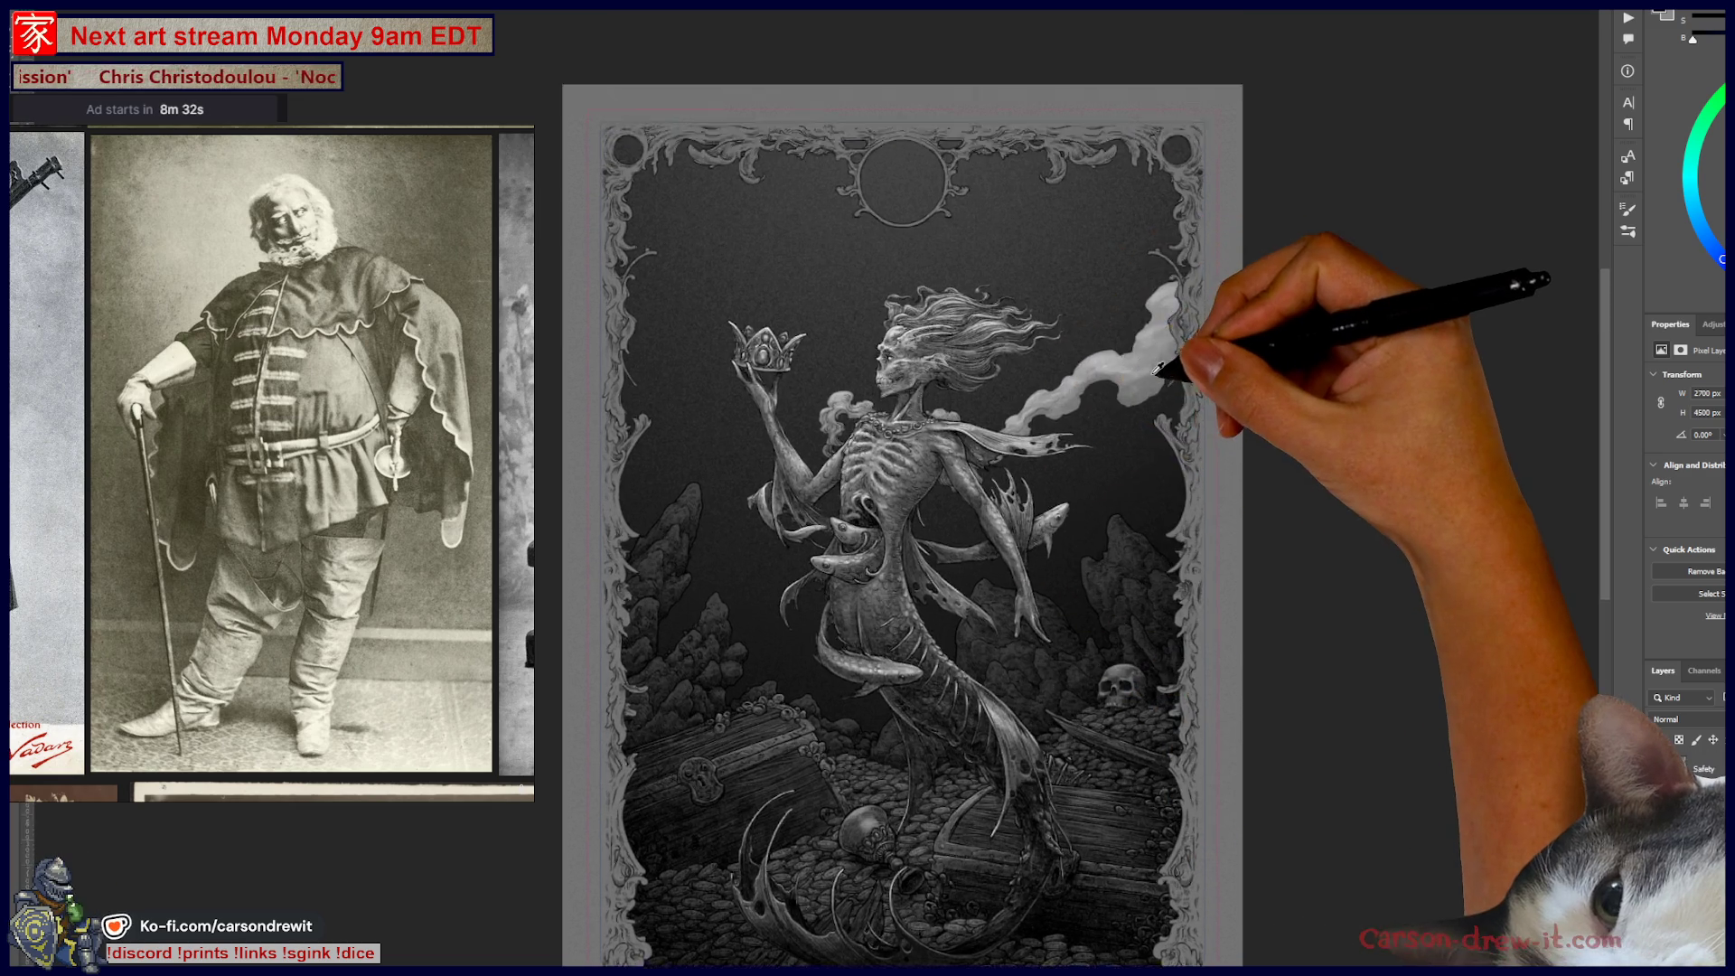
{"action": "scroll", "coordinate": [1004, 479], "scroll_direction": "up", "scroll_amount": 3}
{"action": "scroll", "coordinate": [1091, 549], "scroll_direction": "up", "scroll_amount": 3}
- Zoom out and pan down to inspect the whole mermaid and the treasure pile
{"action": "left_click_drag", "start_coordinate": [1092, 549], "coordinate": [1112, 514]}
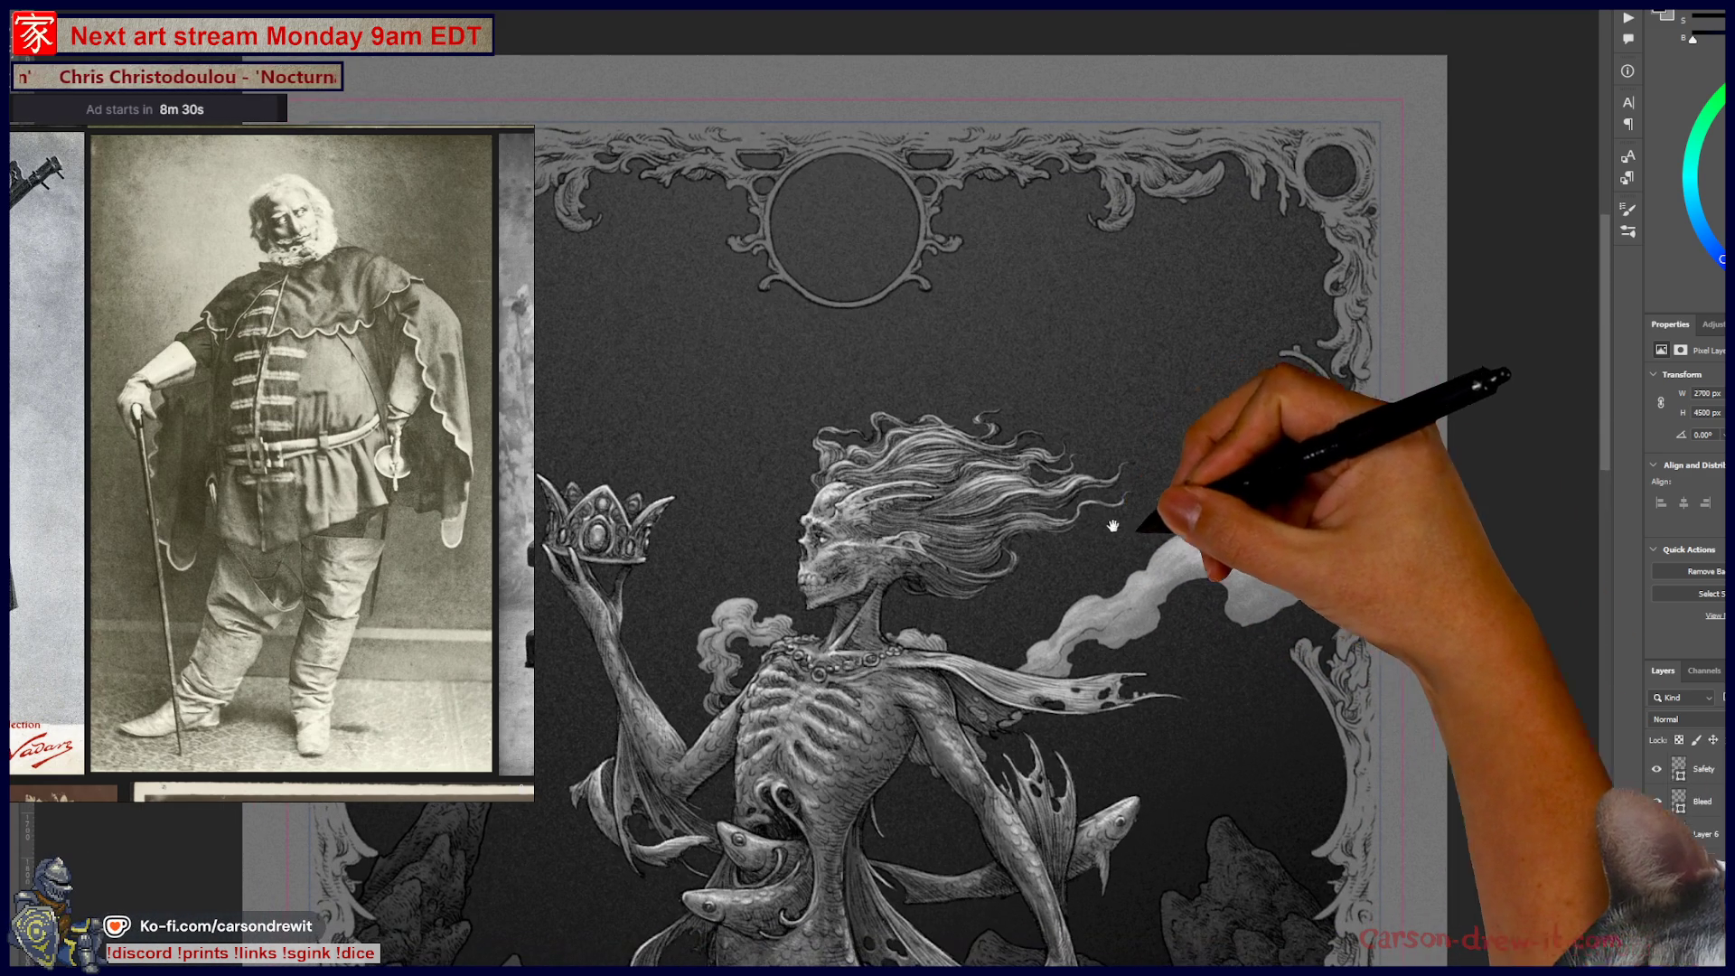
{"action": "scroll", "coordinate": [1256, 724], "scroll_direction": "down", "scroll_amount": 3}
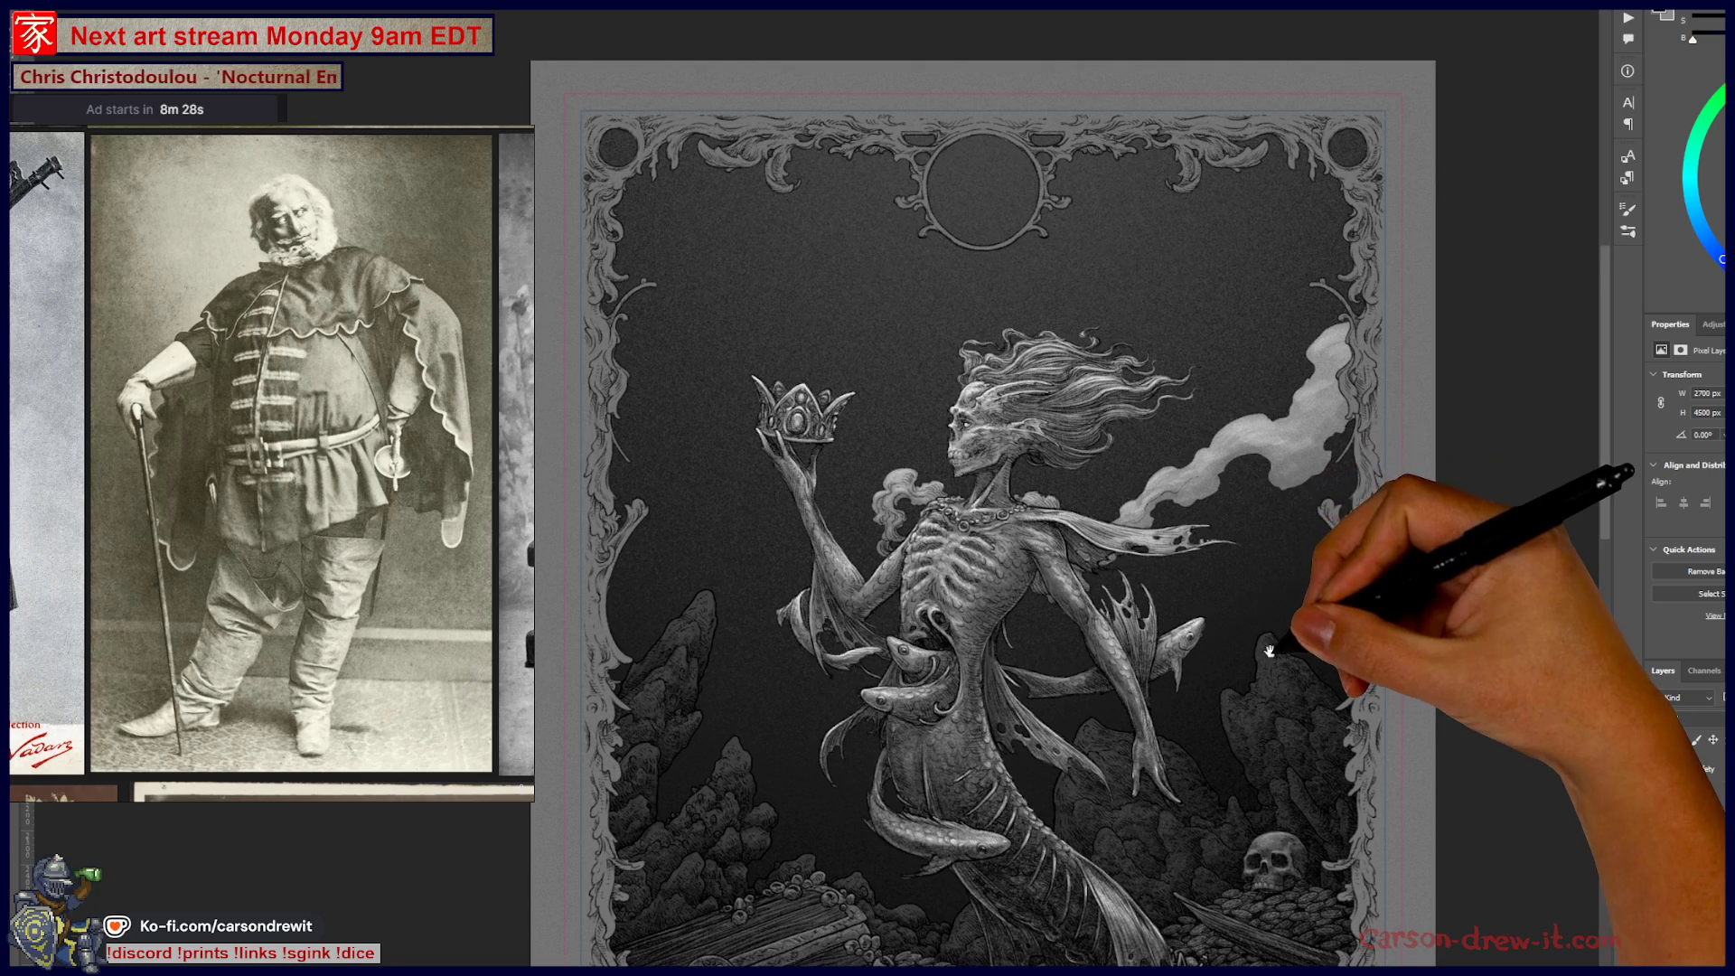
{"action": "scroll", "coordinate": [1255, 598], "scroll_direction": "up", "scroll_amount": 3}
{"action": "scroll", "coordinate": [1000, 329], "scroll_direction": "up", "scroll_amount": 5}
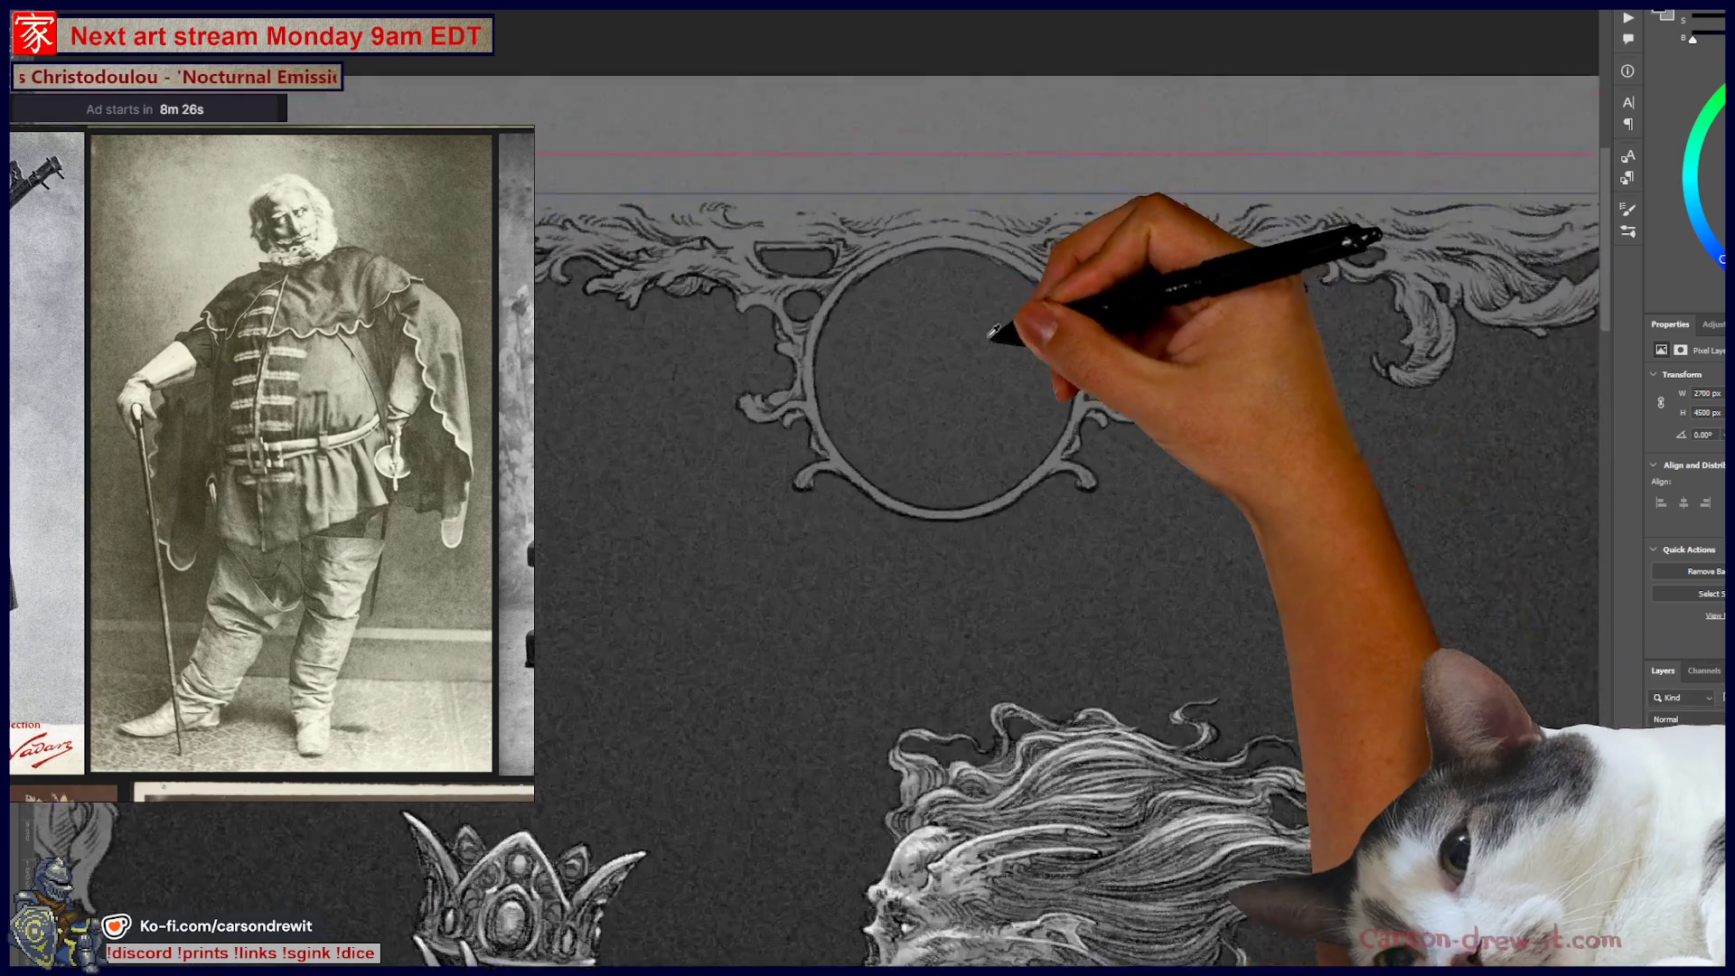
{"action": "scroll", "coordinate": [937, 484], "scroll_direction": "down", "scroll_amount": 2}
{"action": "mouse_move", "coordinate": [1046, 749]}
{"action": "left_mouse_down"}
{"action": "mouse_move", "coordinate": [1123, 97]}
{"action": "mouse_move", "coordinate": [1150, 542]}
{"action": "mouse_move", "coordinate": [1181, 620]}
{"action": "mouse_move", "coordinate": [1087, 335]}
{"action": "left_mouse_up"}
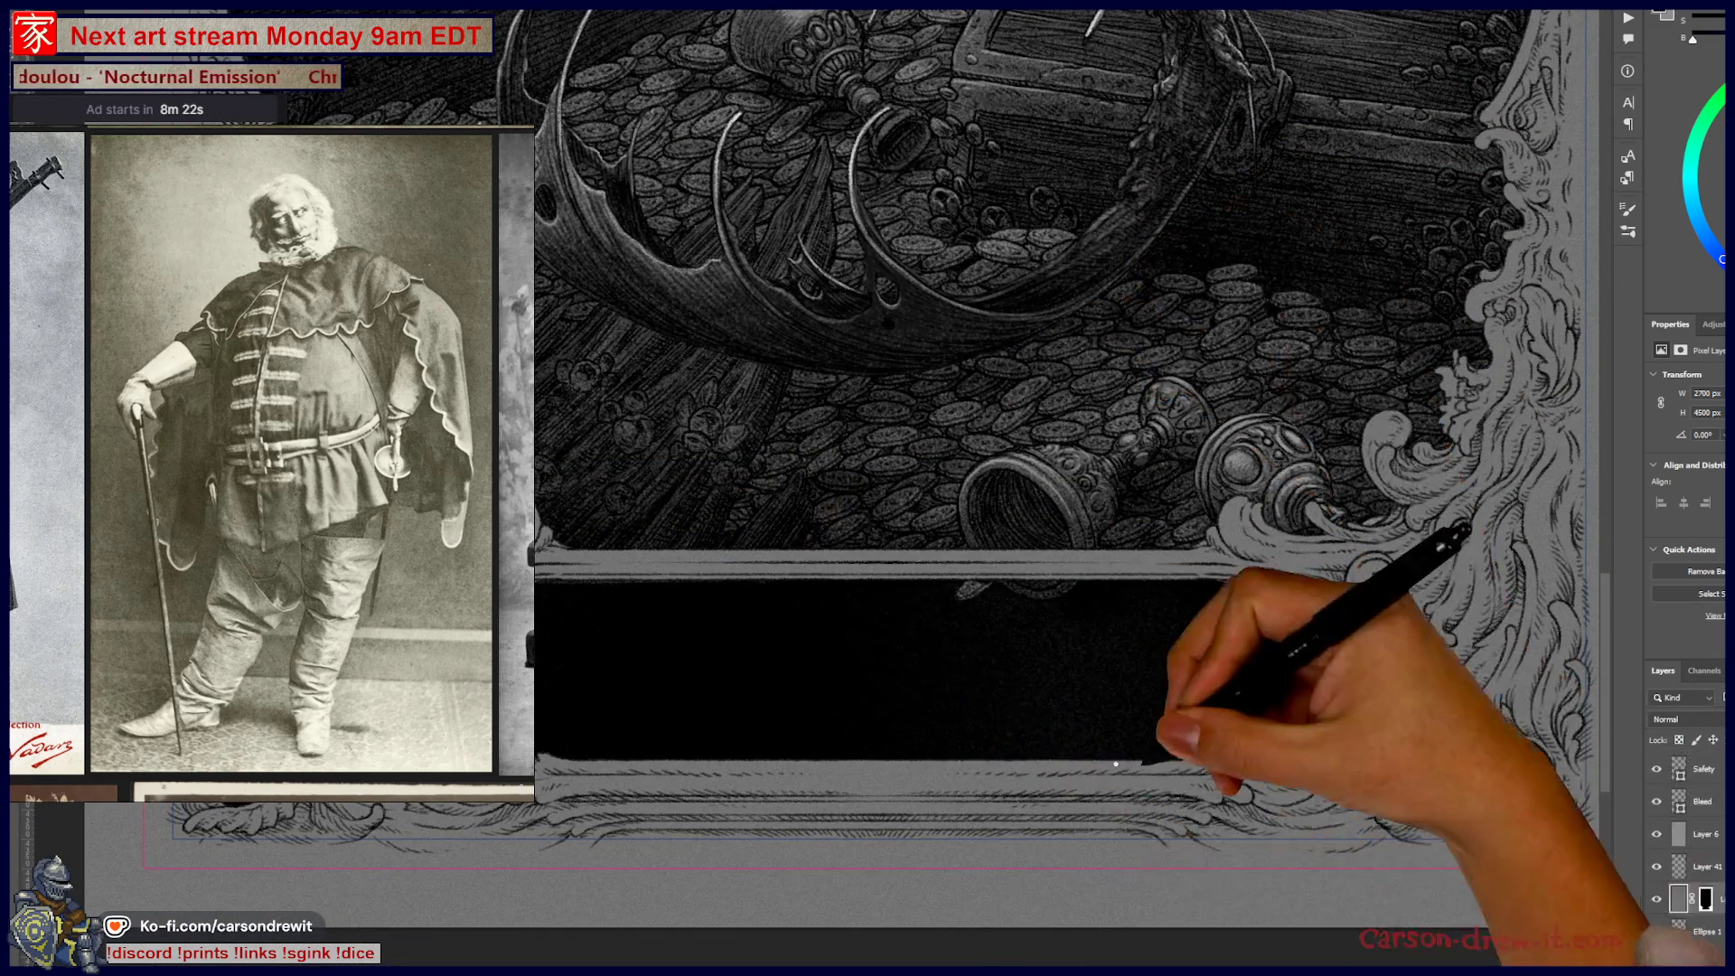
{"action": "scroll", "coordinate": [1248, 402], "scroll_direction": "down", "scroll_amount": 3}
{"action": "scroll", "coordinate": [1248, 402], "scroll_direction": "down", "scroll_amount": 3}
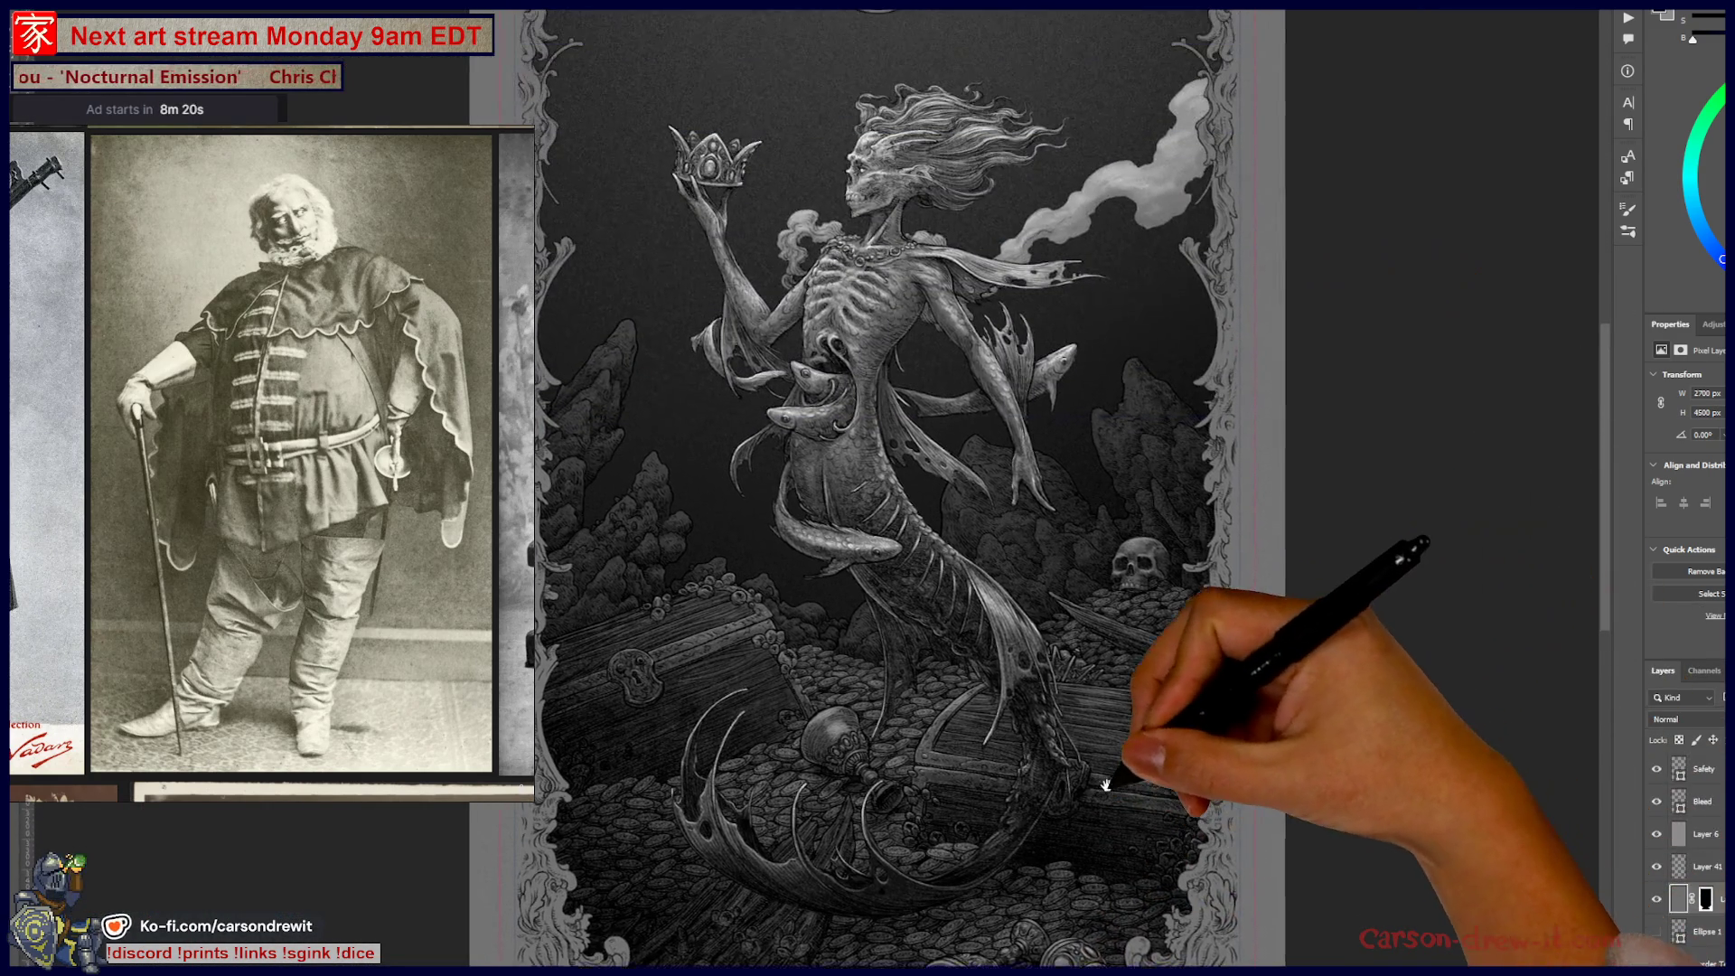
{"action": "scroll", "coordinate": [1117, 761], "scroll_direction": "down", "scroll_amount": 2}
{"action": "left_click_drag", "start_coordinate": [1117, 761], "coordinate": [1128, 715]}
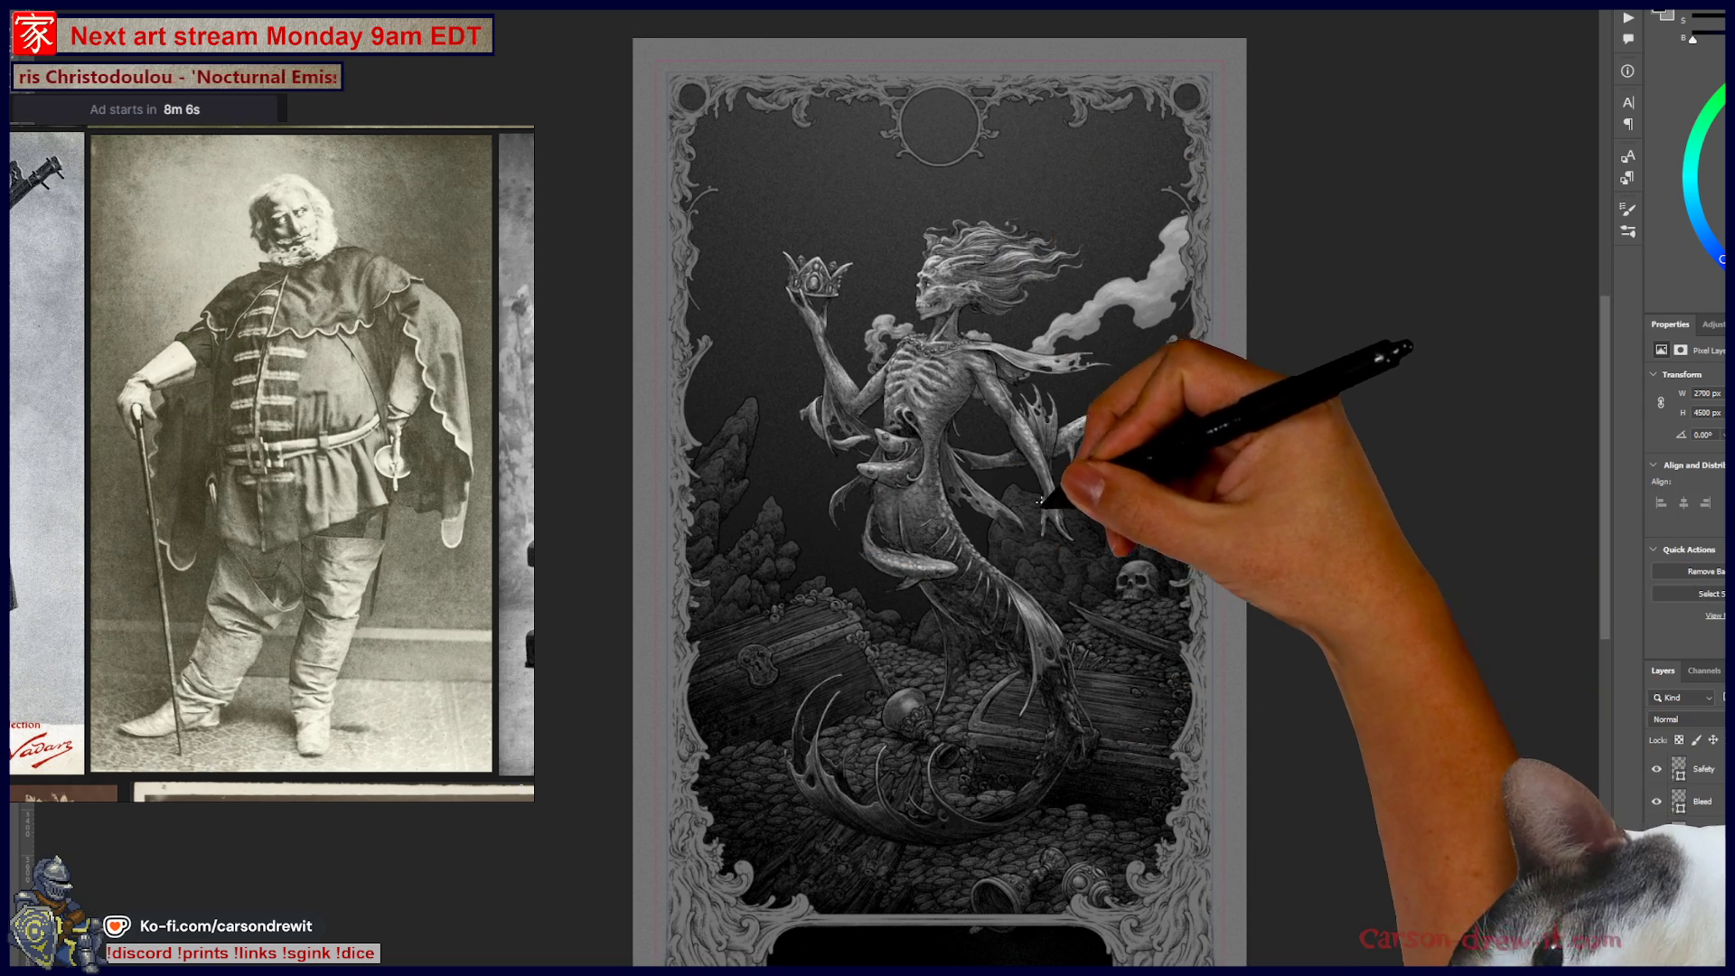
- Zoom in on the mermaid, then zoom out to check the top frame and bottom plaque
{"action": "key", "text": "ctrl+plus"}
{"action": "mouse_move", "coordinate": [1161, 573]}
{"action": "left_mouse_down"}
{"action": "mouse_move", "coordinate": [1201, 573]}
{"action": "mouse_move", "coordinate": [1184, 632]}
{"action": "left_mouse_up"}
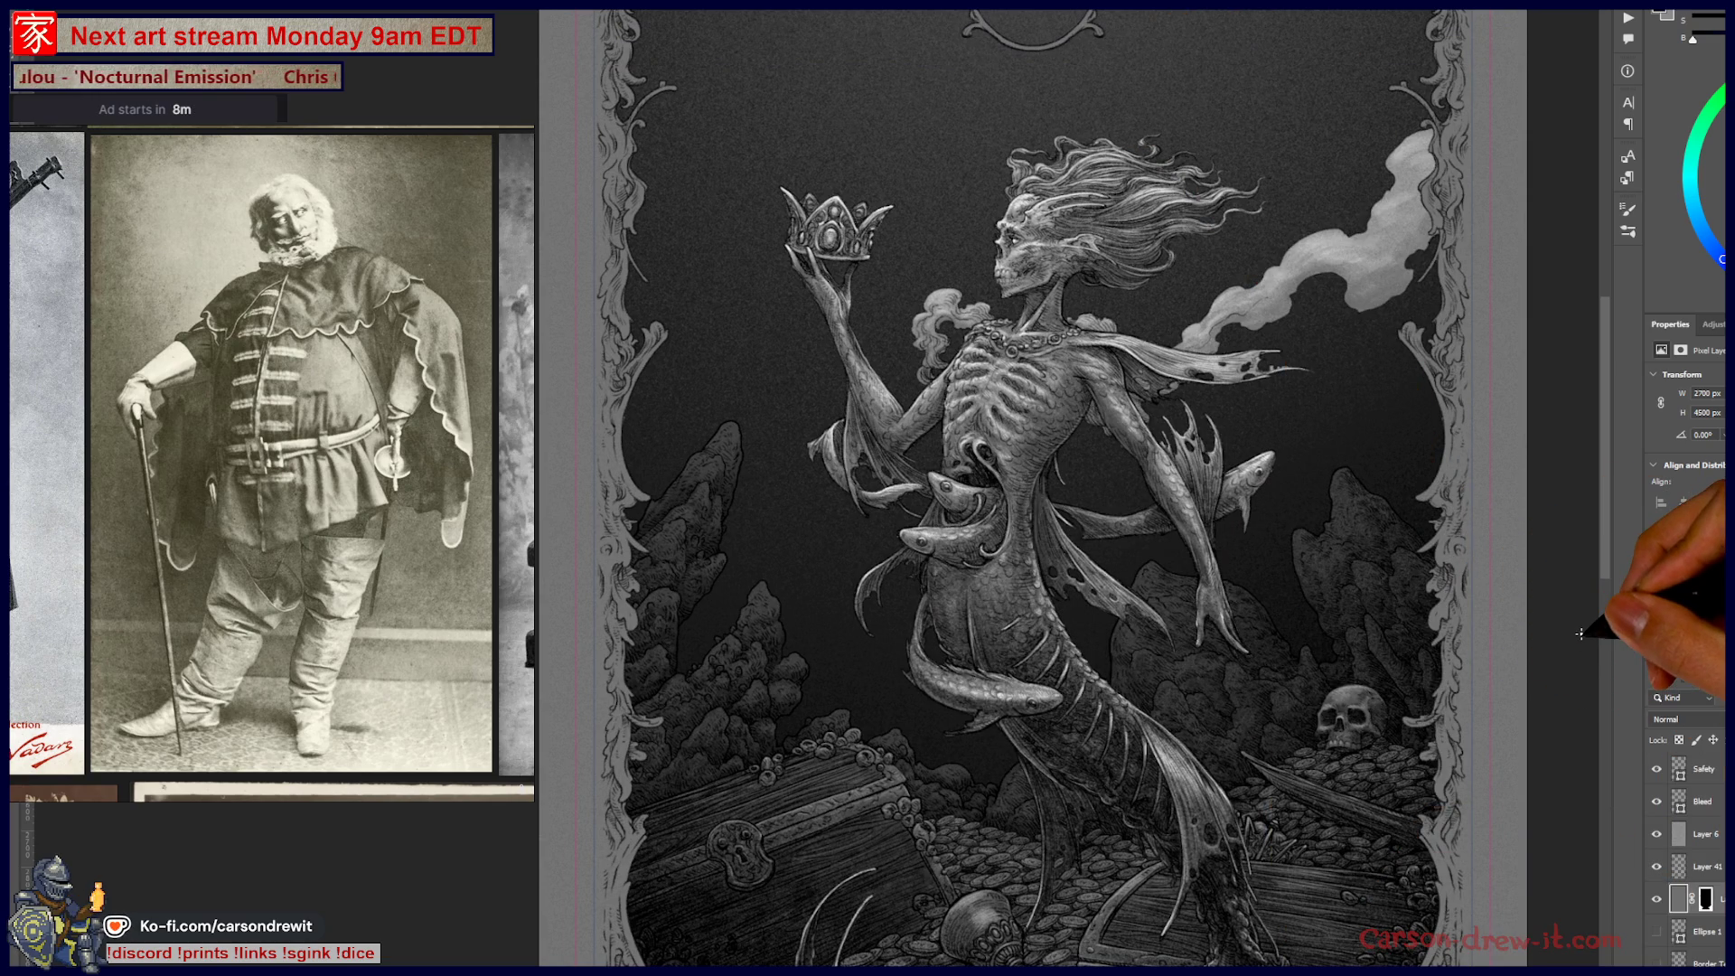
{"action": "scroll", "coordinate": [1572, 640], "scroll_direction": "down", "scroll_amount": 5}
{"action": "key", "text": "ctrl+minus"}
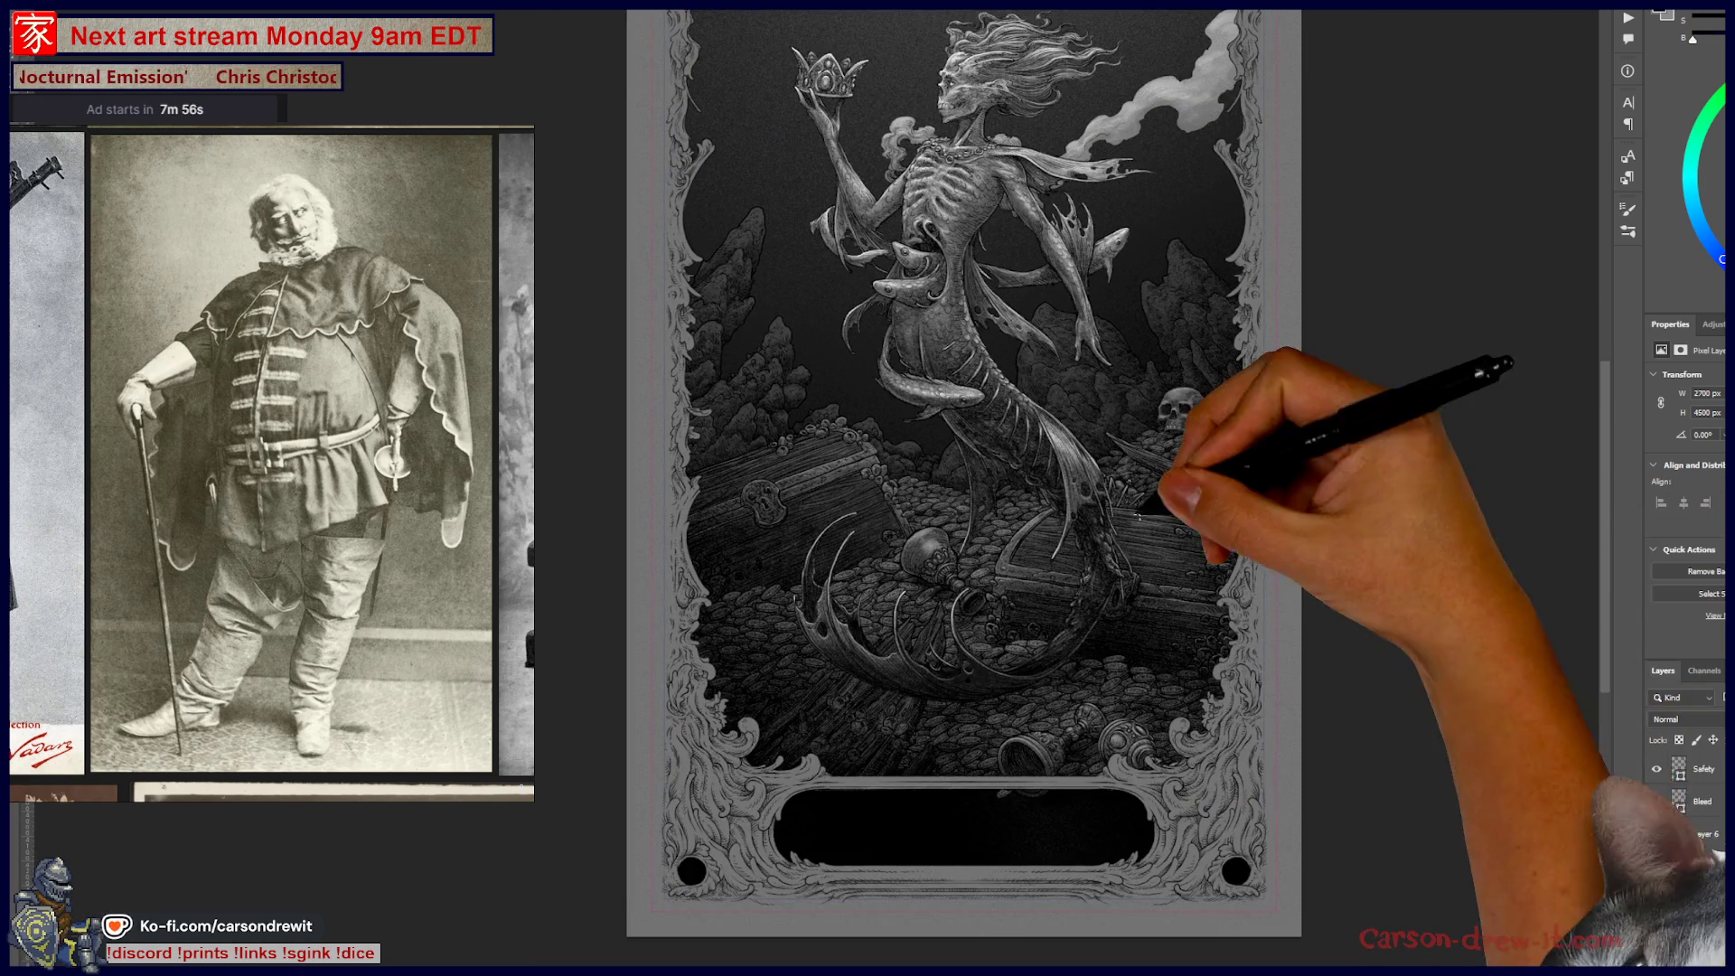
{"action": "left_click_drag", "start_coordinate": [1482, 370], "coordinate": [1595, 533]}
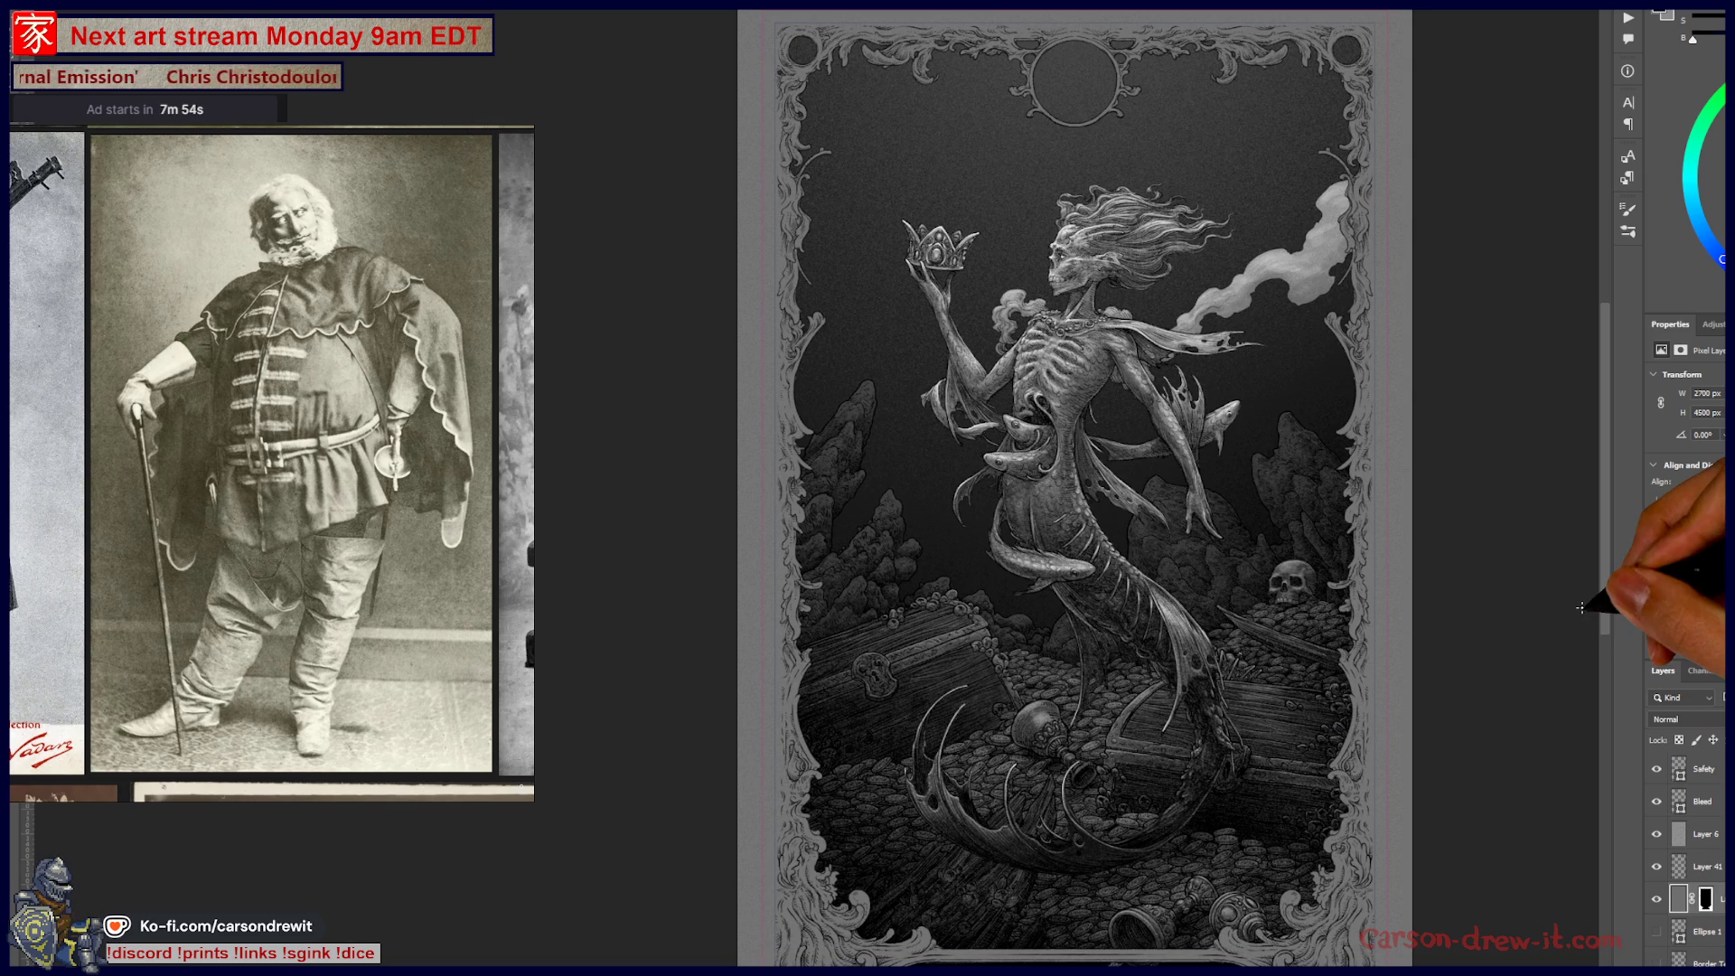
{"action": "mouse_move", "coordinate": [1471, 671]}
{"action": "left_mouse_down"}
{"action": "mouse_move", "coordinate": [1464, 496]}
{"action": "mouse_move", "coordinate": [1455, 789]}
{"action": "mouse_move", "coordinate": [1436, 597]}
{"action": "left_mouse_up"}
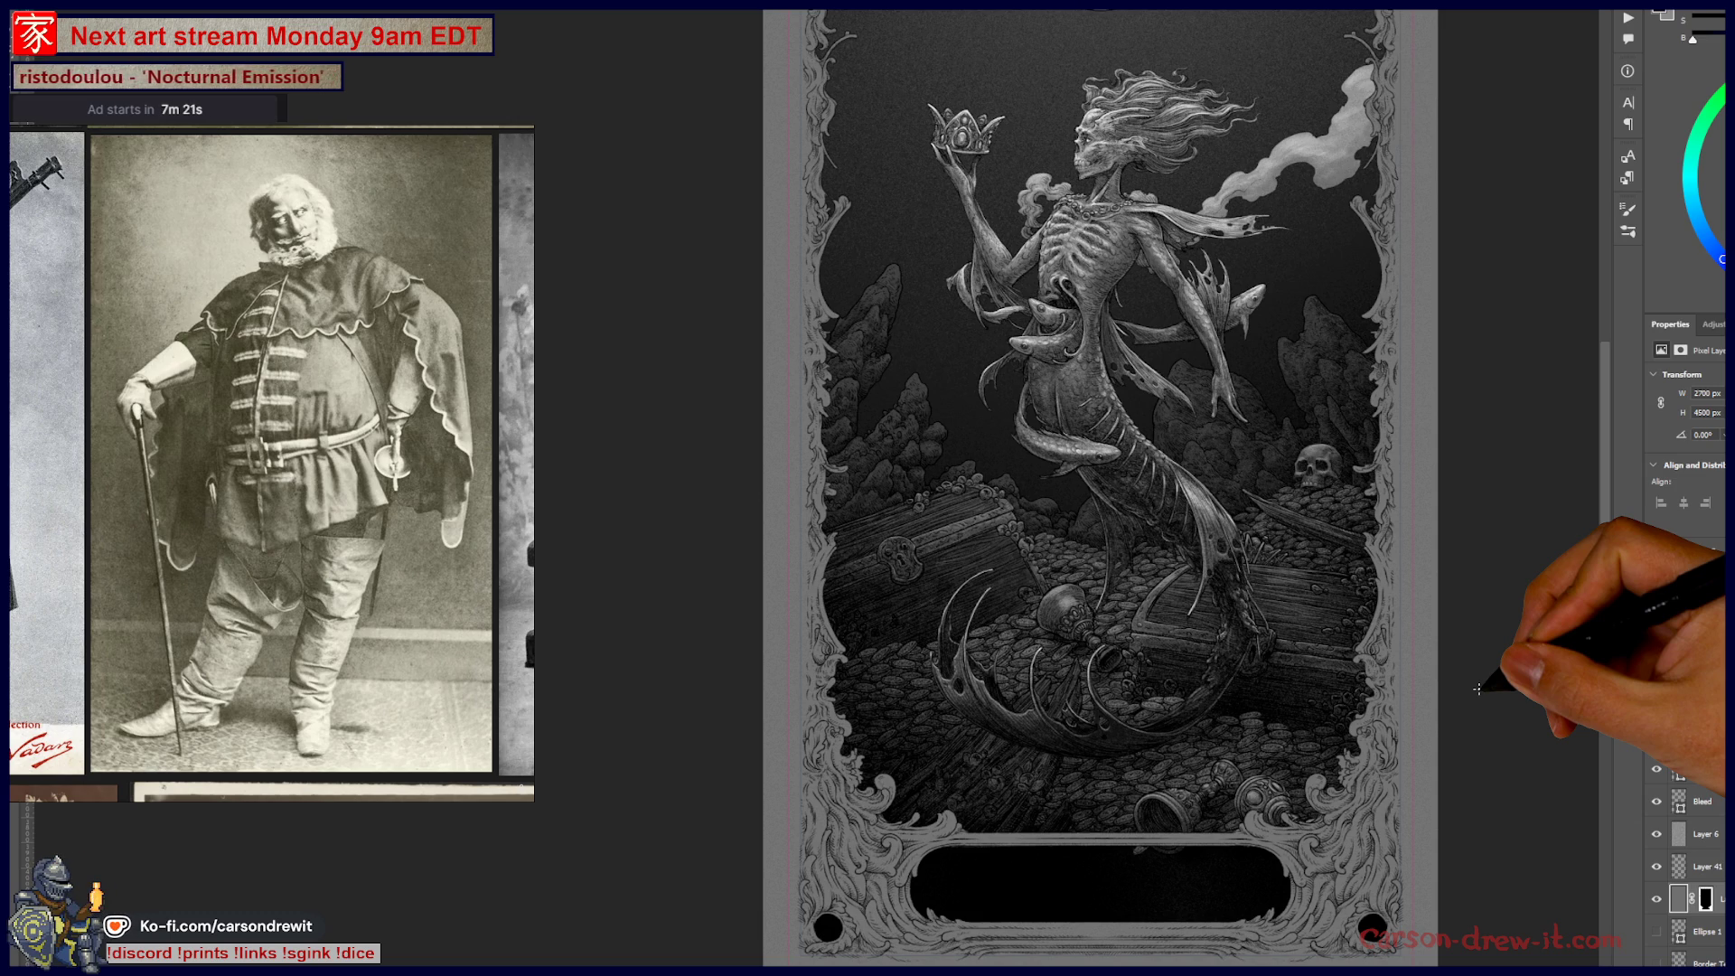
- Switch back to the pencil-sketch document and show FeetMan_1.png in a viewer over it
{"action": "key", "text": "ctrl+Tab"}
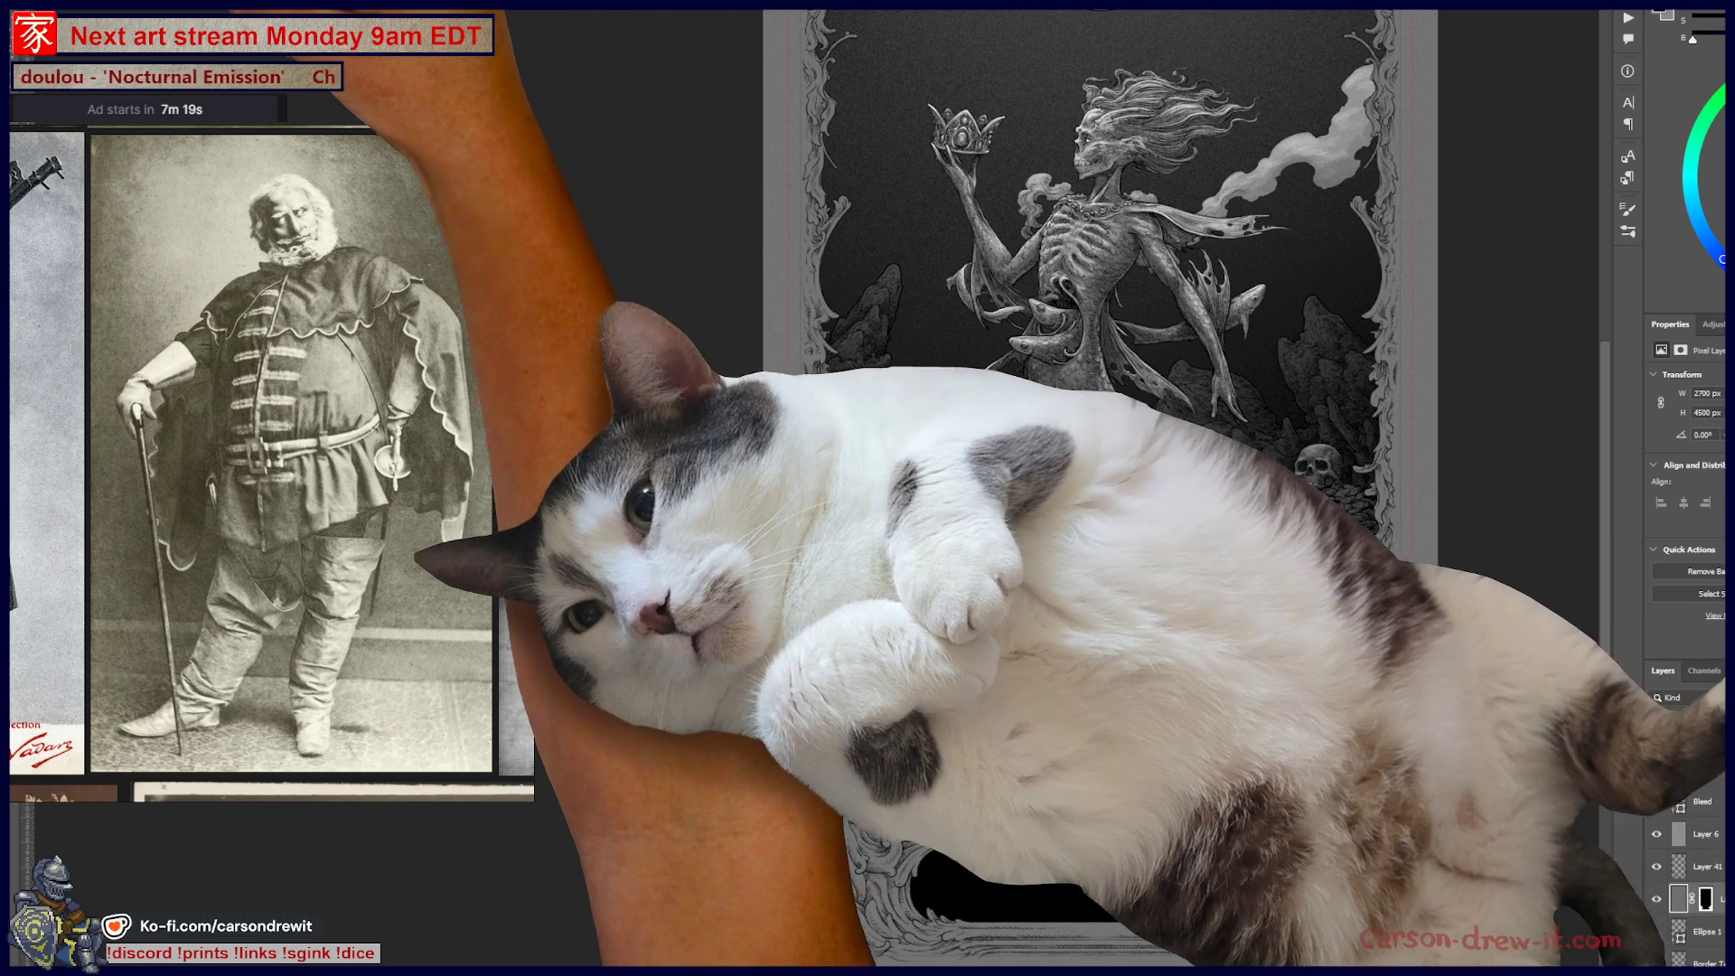
{"action": "key", "text": "ctrl+Tab"}
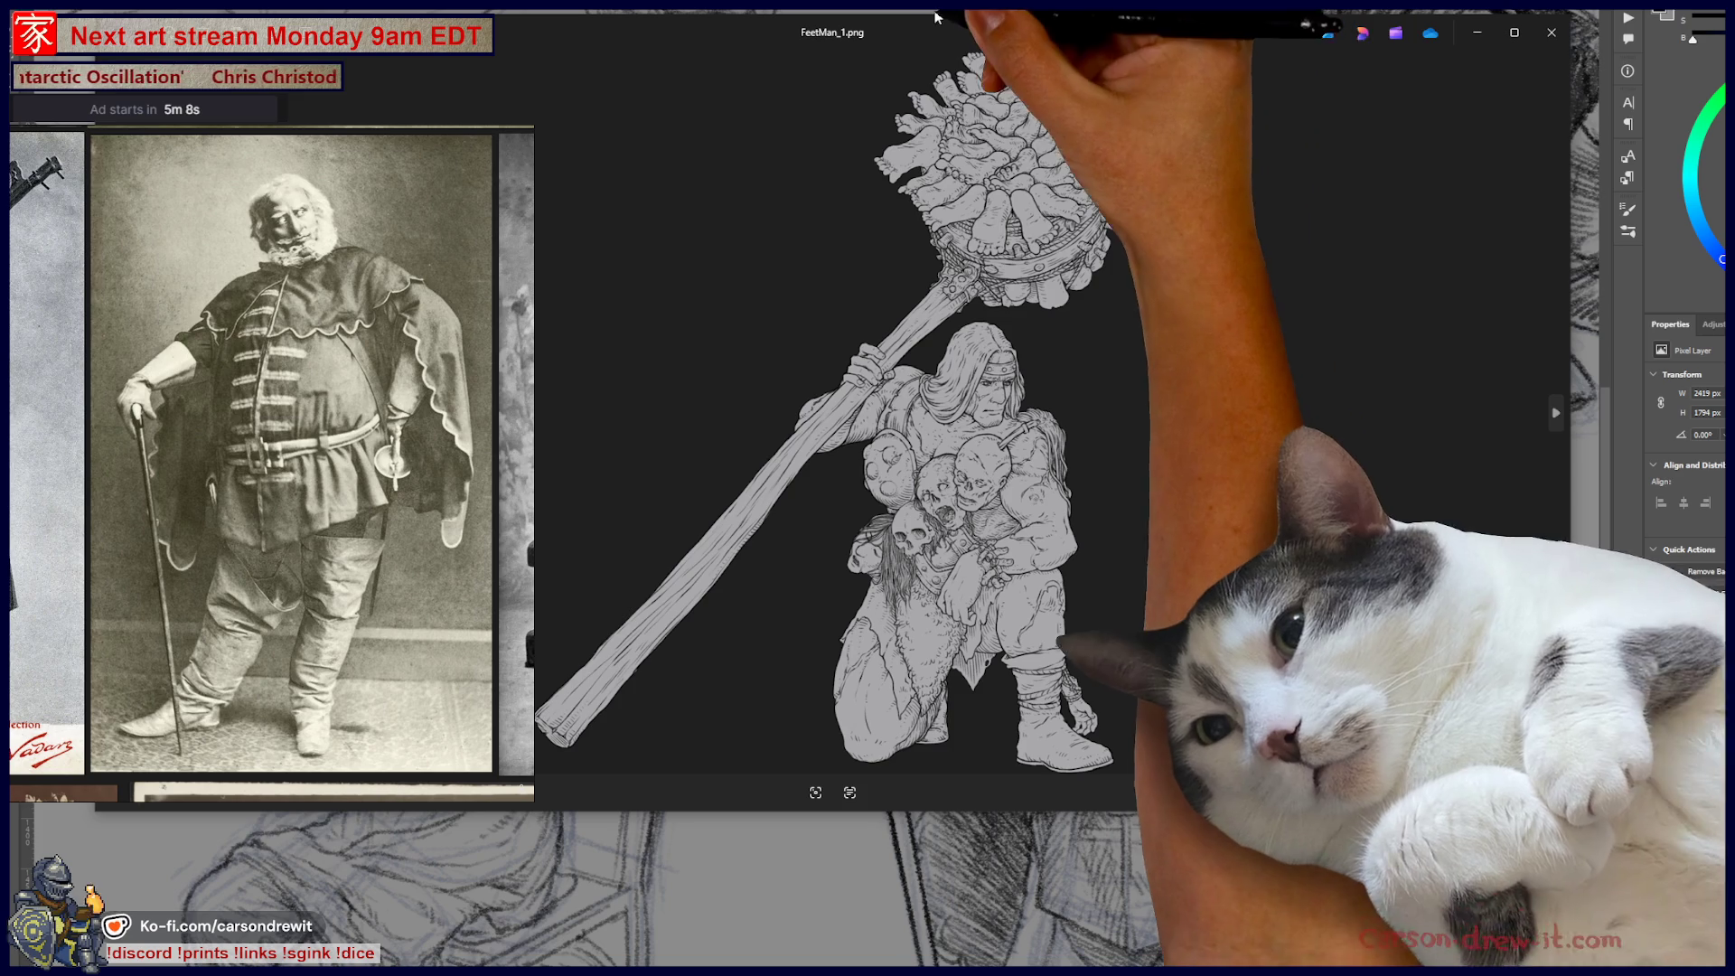
- Maximize the FeetMan_1.png viewer, zoom into the feet-covered staff head, then back out
{"action": "left_click_drag", "start_coordinate": [1223, 30], "coordinate": [1261, 192]}
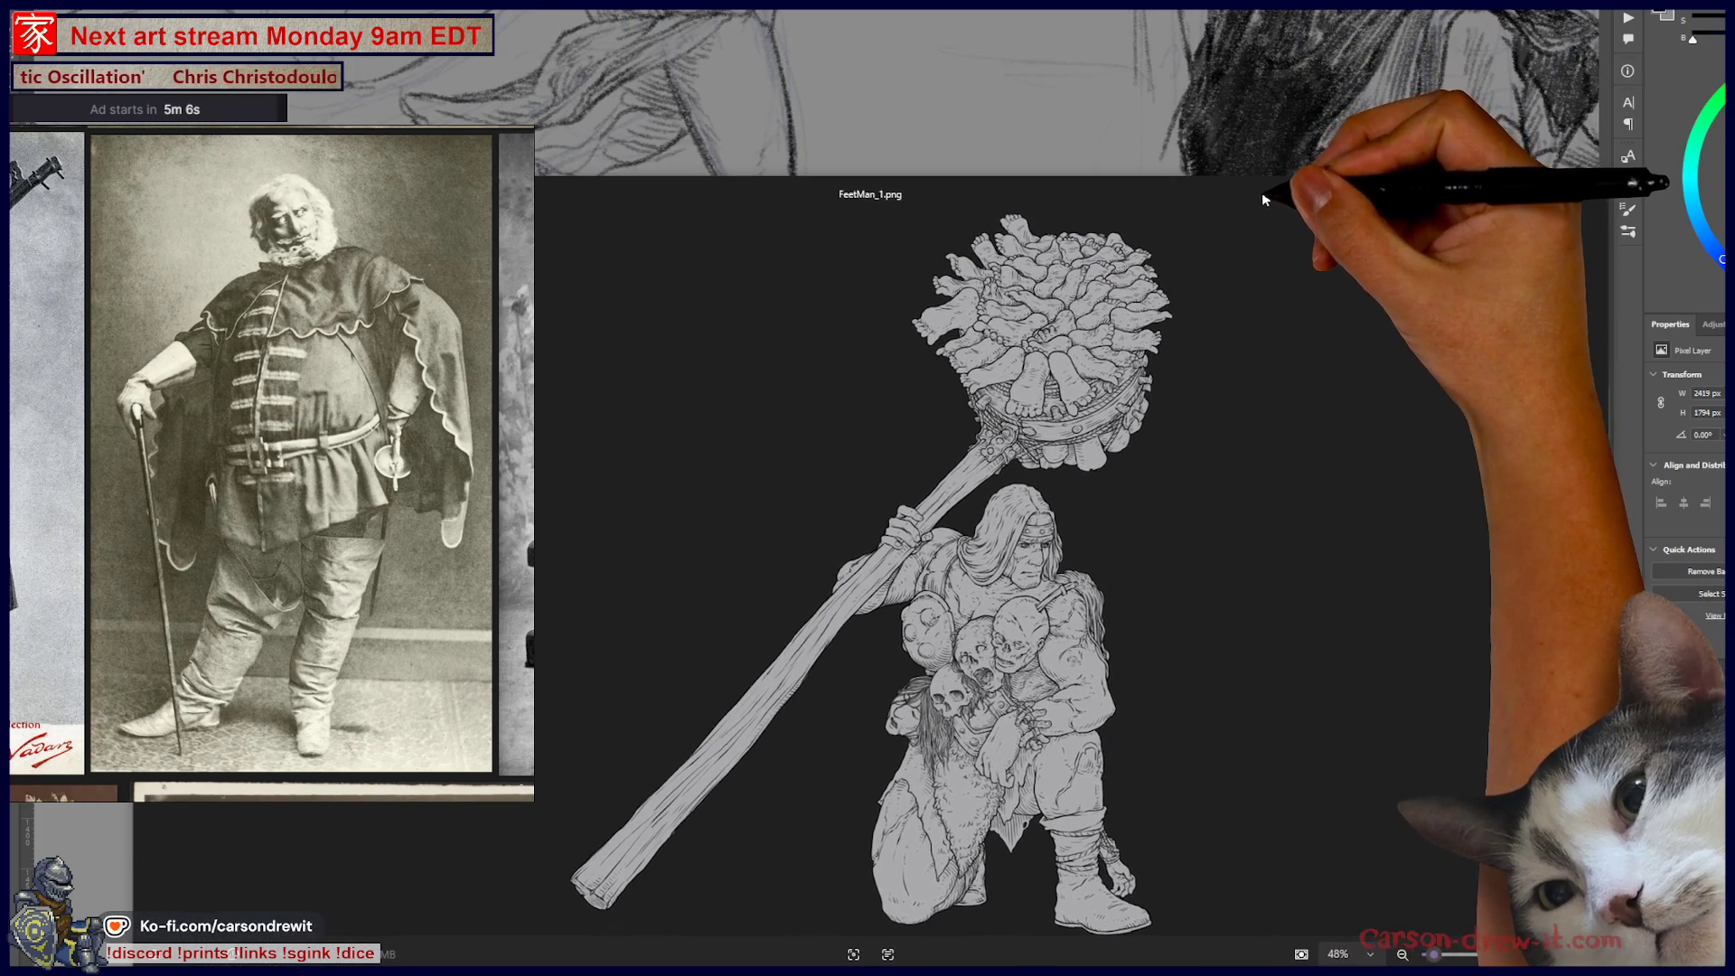
{"action": "double_click", "coordinate": [1252, 194]}
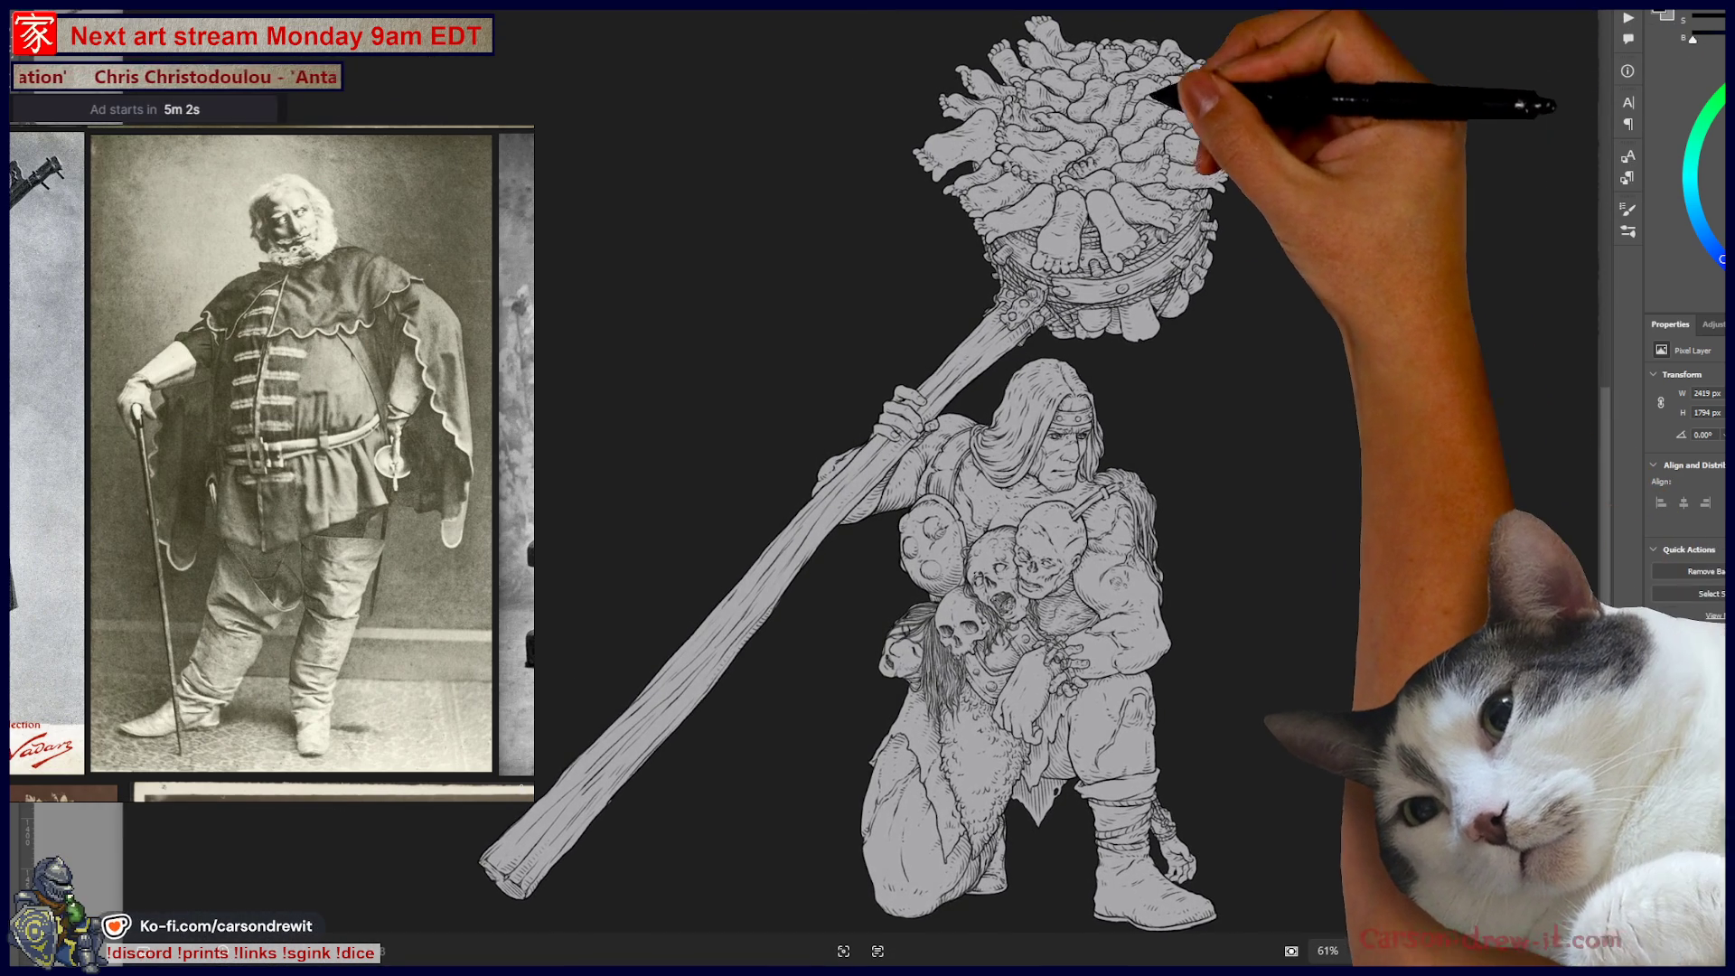
{"action": "scroll", "coordinate": [1115, 125], "scroll_direction": "up", "scroll_amount": 3}
{"action": "scroll", "coordinate": [1115, 124], "scroll_direction": "up", "scroll_amount": 1}
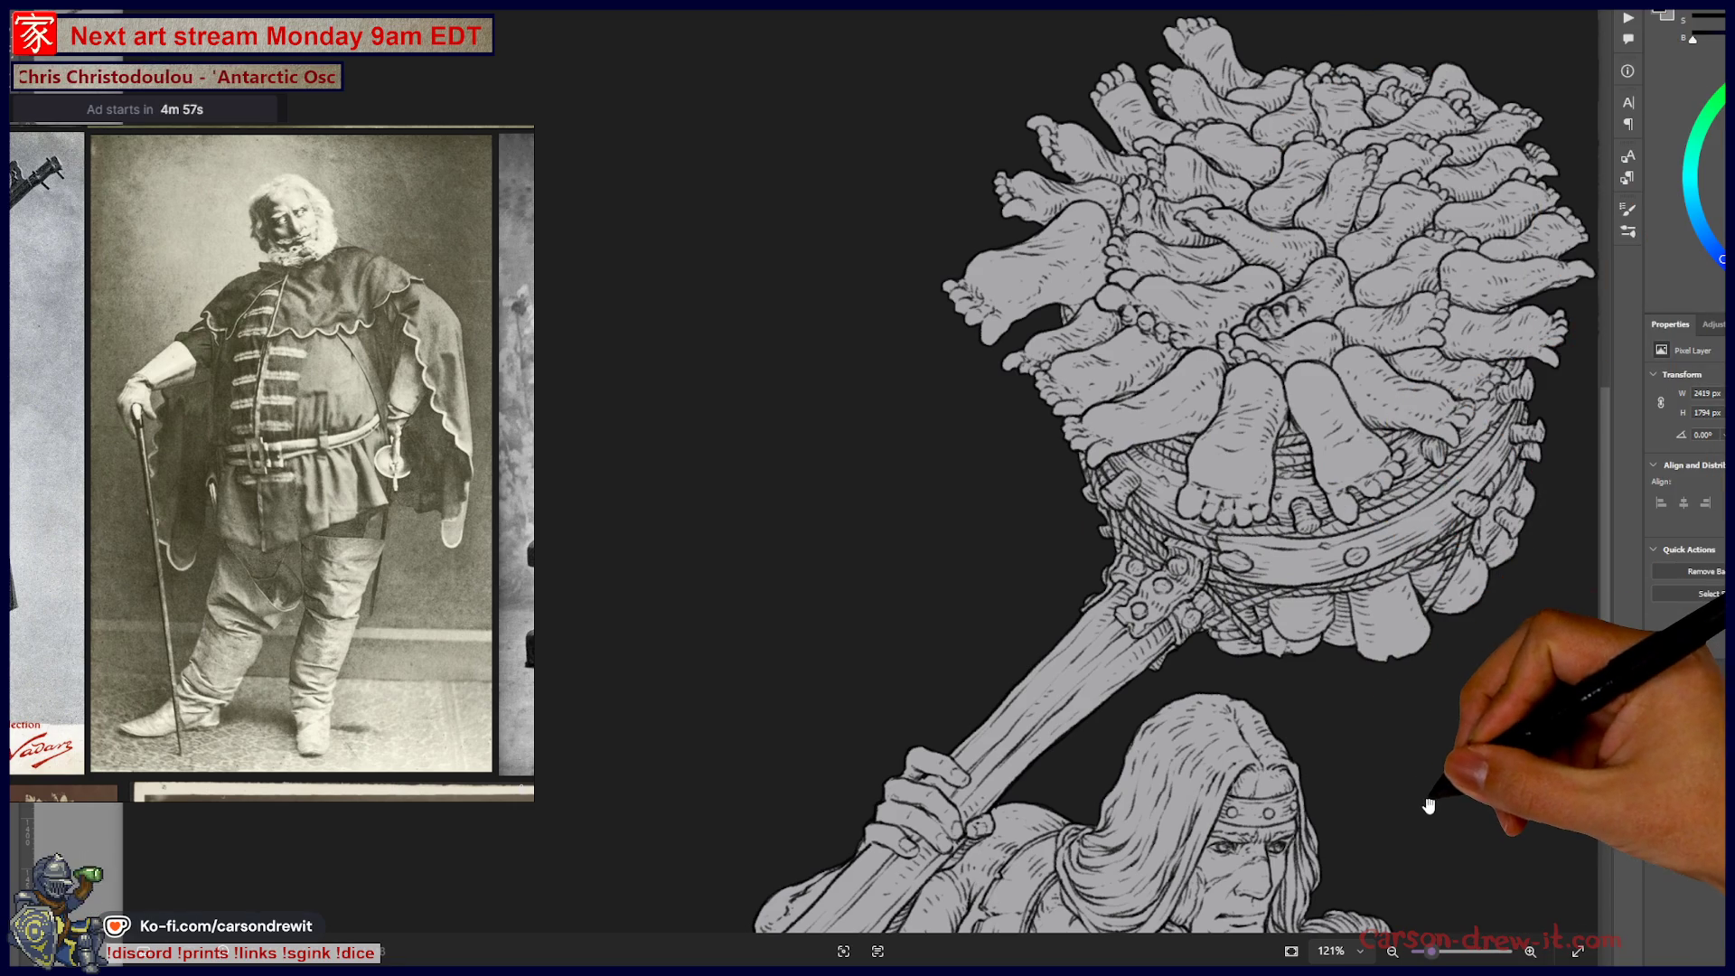
{"action": "scroll", "coordinate": [1422, 797], "scroll_direction": "down", "scroll_amount": 2}
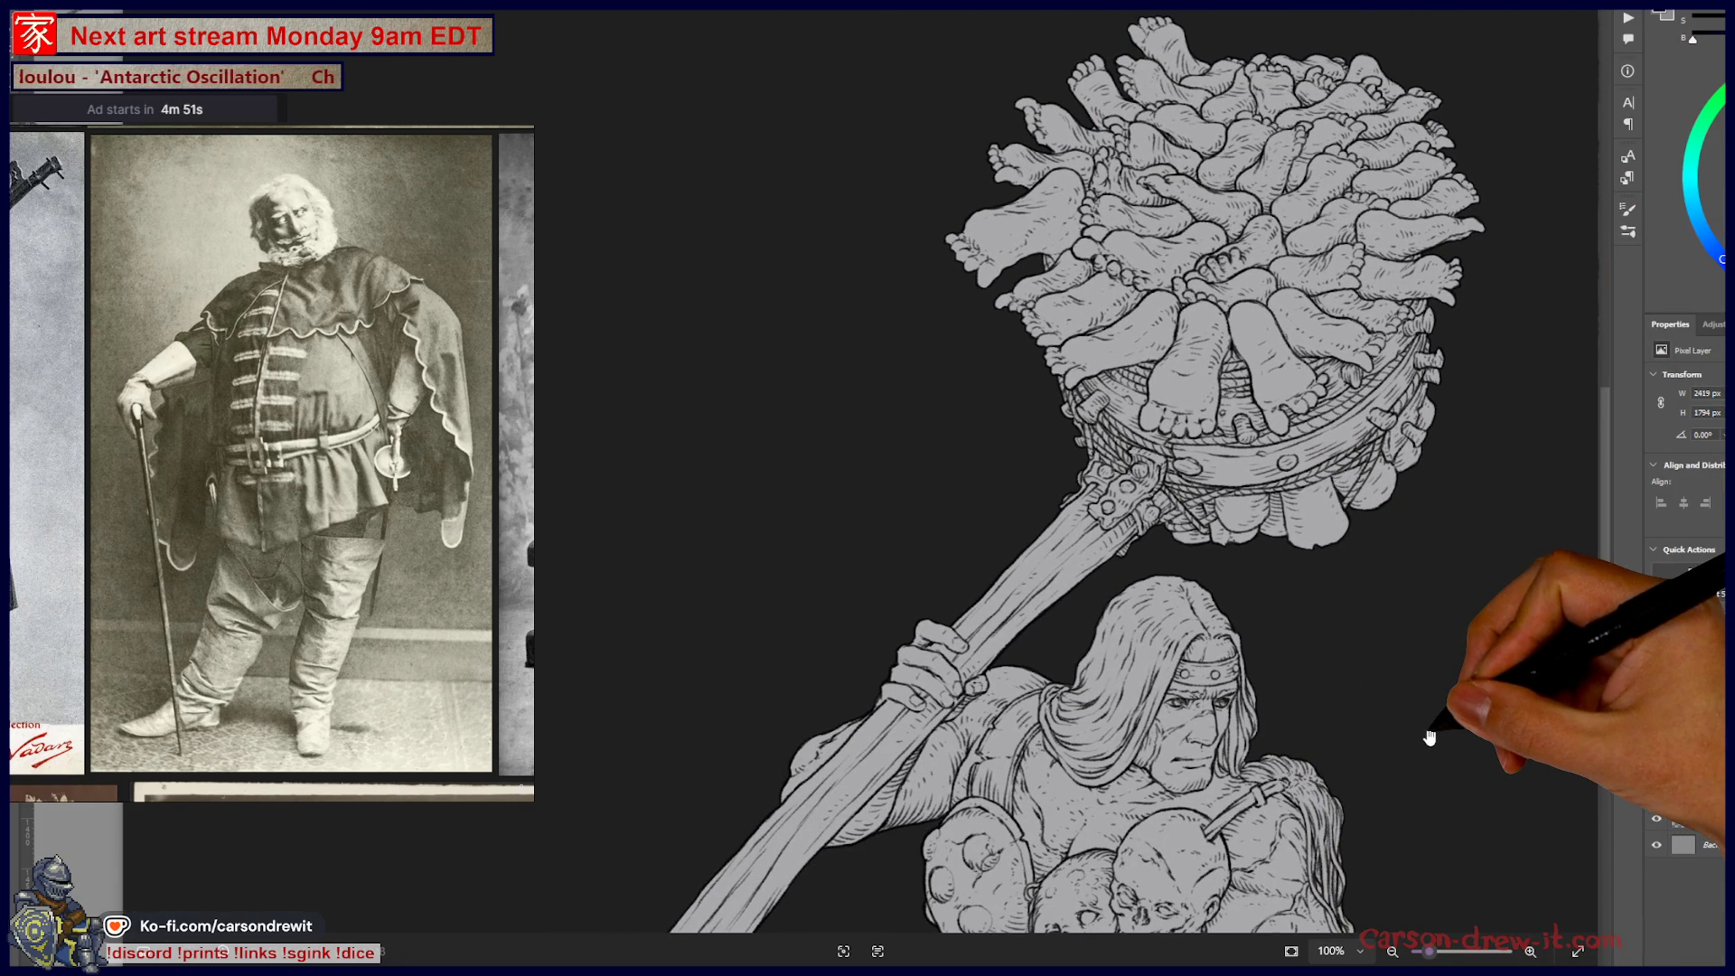
{"action": "scroll", "coordinate": [1429, 736], "scroll_direction": "down", "scroll_amount": 3}
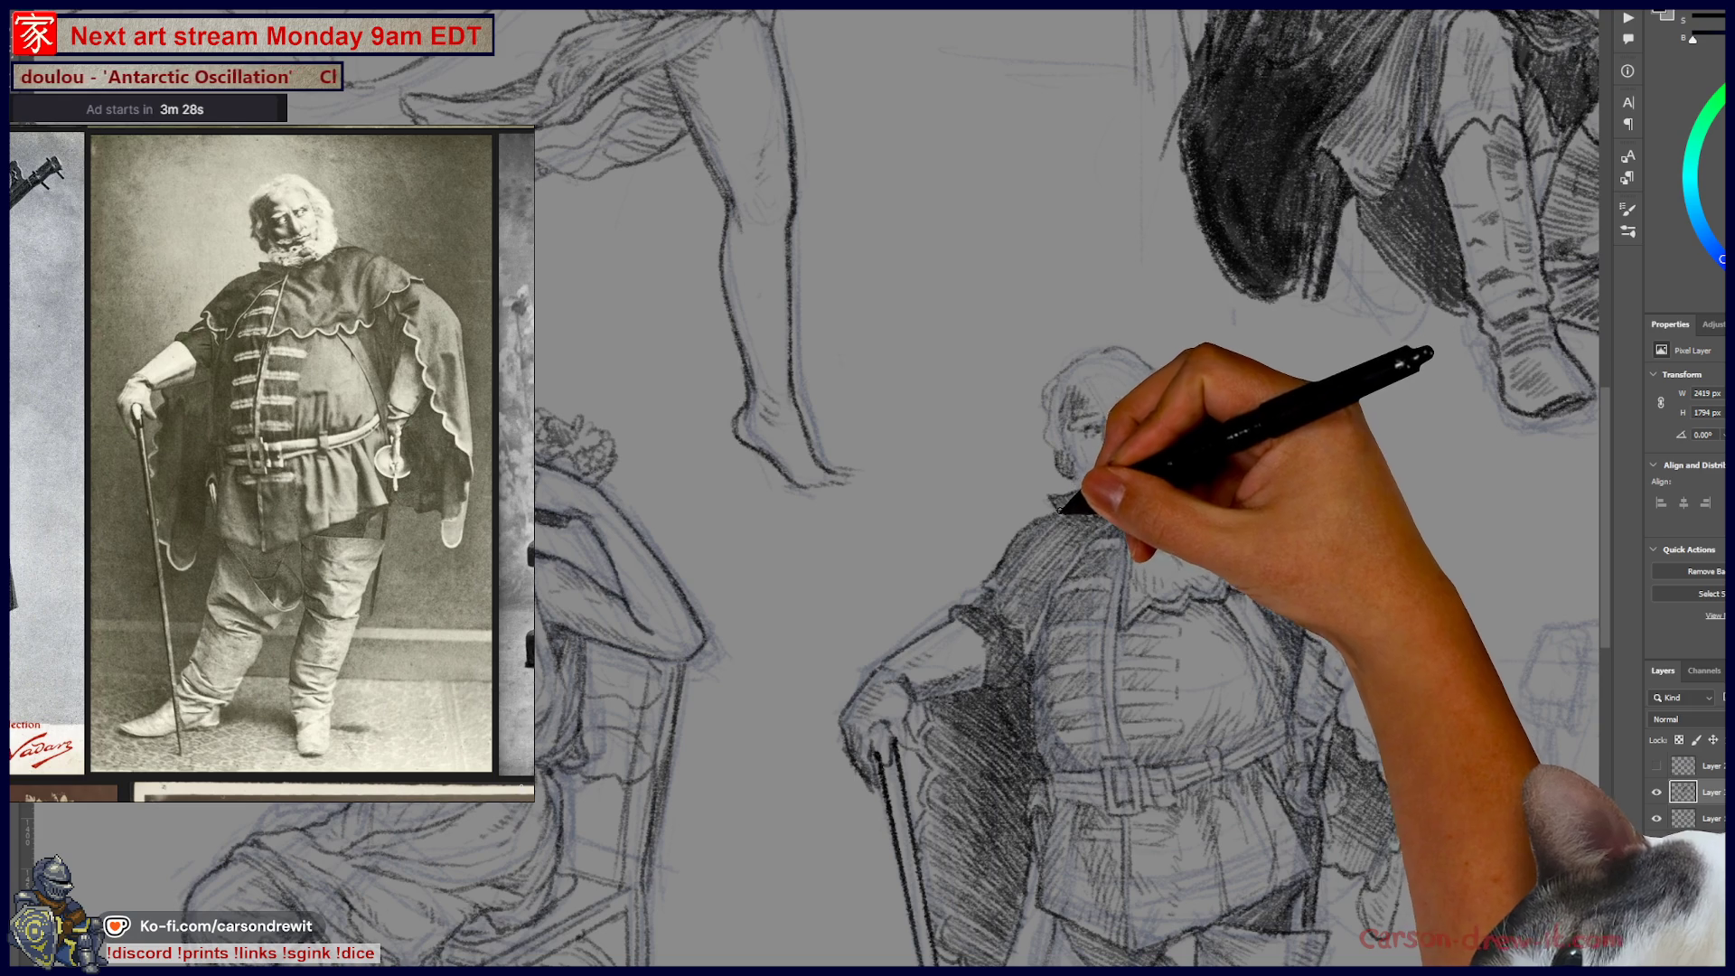
- Center the caped man with the cane, then zoom out to see more of the sketch sheet
{"action": "left_click_drag", "start_coordinate": [1091, 314], "coordinate": [963, 132]}
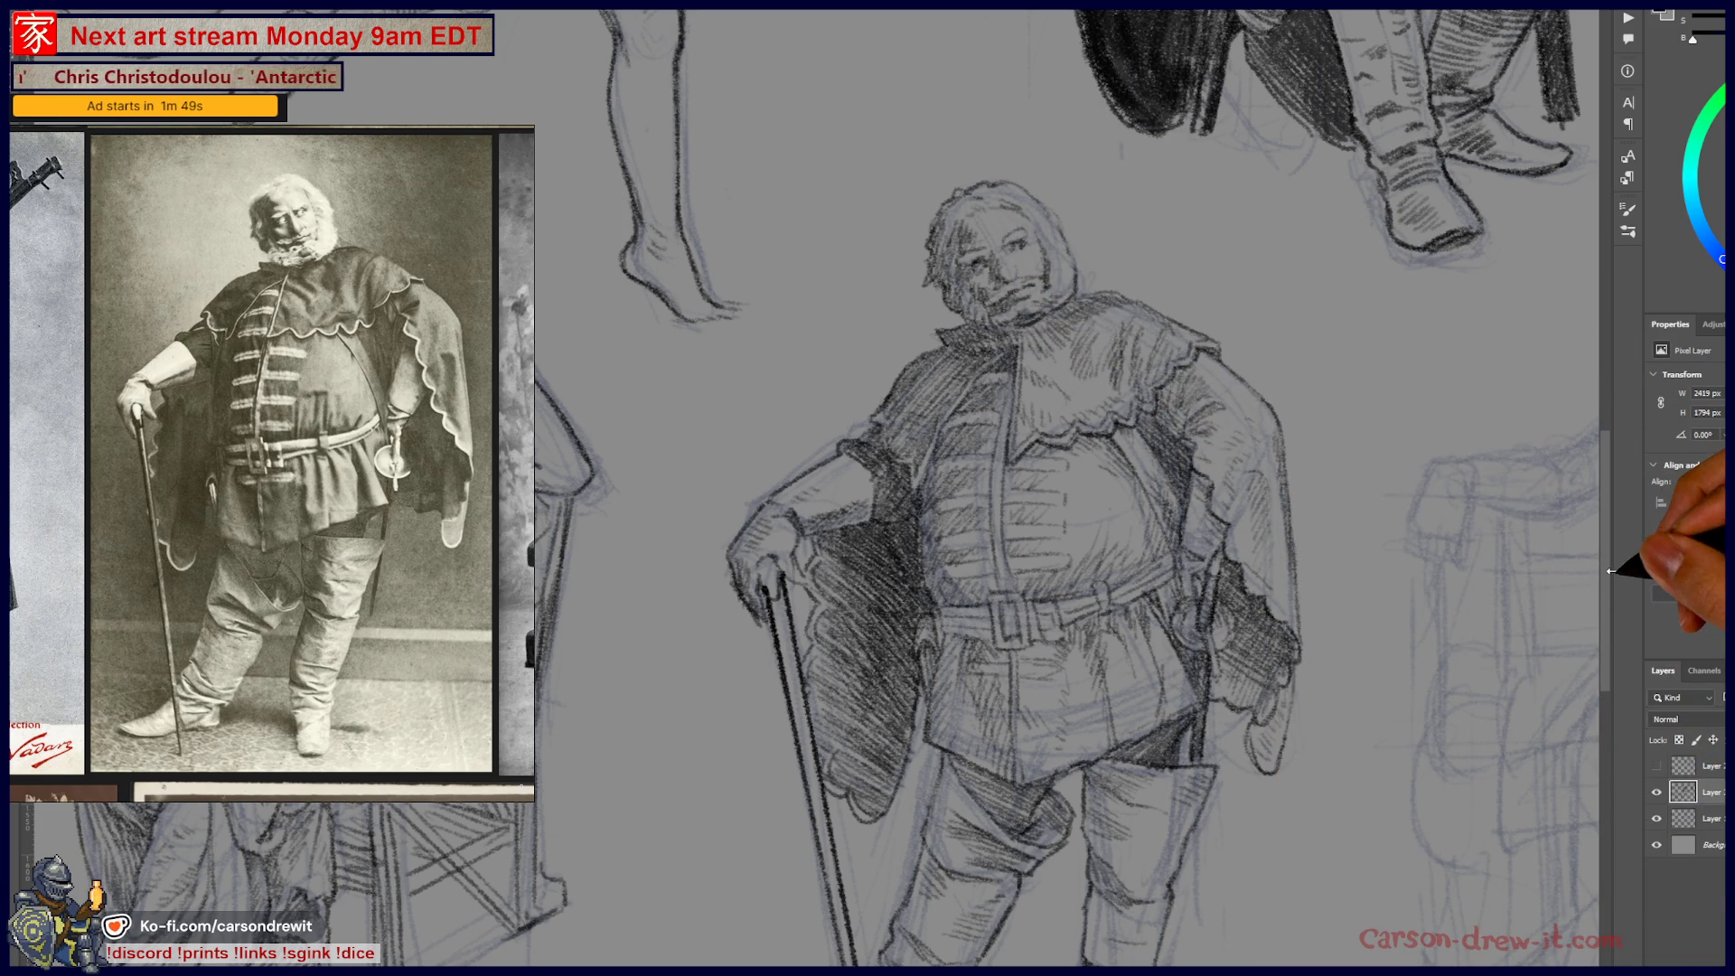
{"action": "key", "text": "ctrl+minus"}
- Bring the seated woman's rough sketch into view and zoom the reference panel onto the throne photo
{"action": "mouse_move", "coordinate": [1595, 692]}
{"action": "left_mouse_down"}
{"action": "mouse_move", "coordinate": [1338, 705]}
{"action": "mouse_move", "coordinate": [1117, 771]}
{"action": "left_mouse_up"}
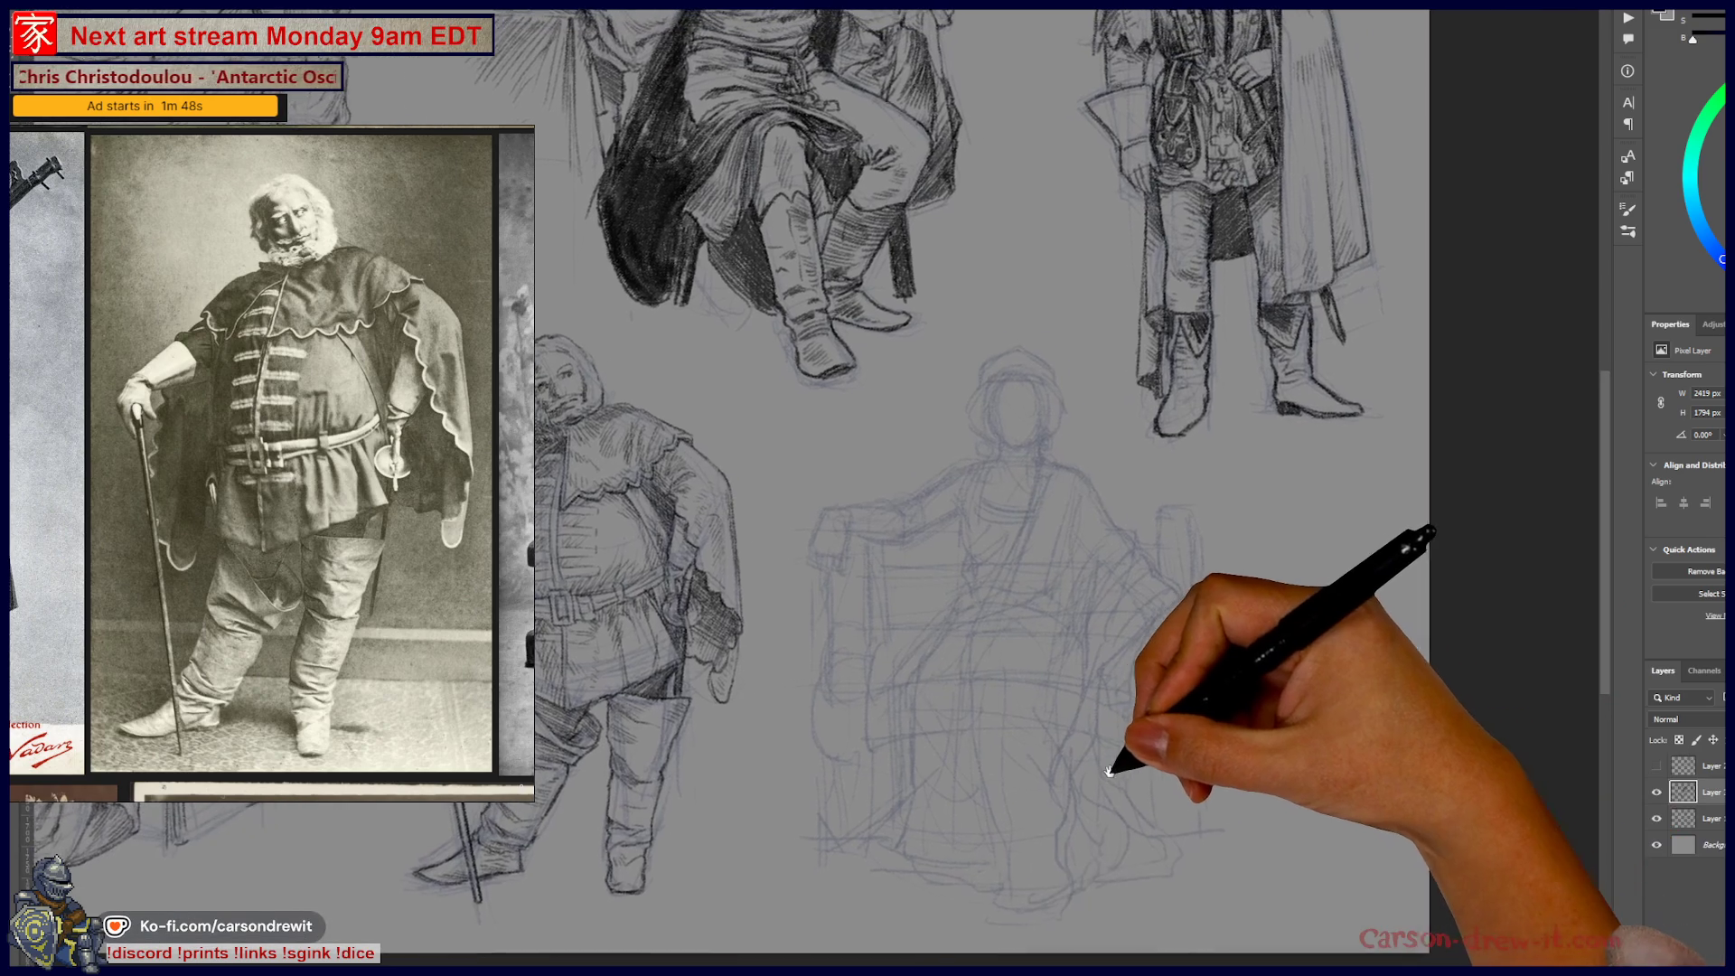
{"action": "mouse_move", "coordinate": [914, 697]}
{"action": "left_mouse_down"}
{"action": "mouse_move", "coordinate": [1143, 744]}
{"action": "mouse_move", "coordinate": [1050, 665]}
{"action": "left_mouse_up"}
{"action": "scroll", "coordinate": [316, 417], "scroll_direction": "up", "scroll_amount": 8}
{"action": "scroll", "coordinate": [315, 418], "scroll_direction": "up", "scroll_amount": 2}
{"action": "scroll", "coordinate": [316, 448], "scroll_direction": "up", "scroll_amount": 2}
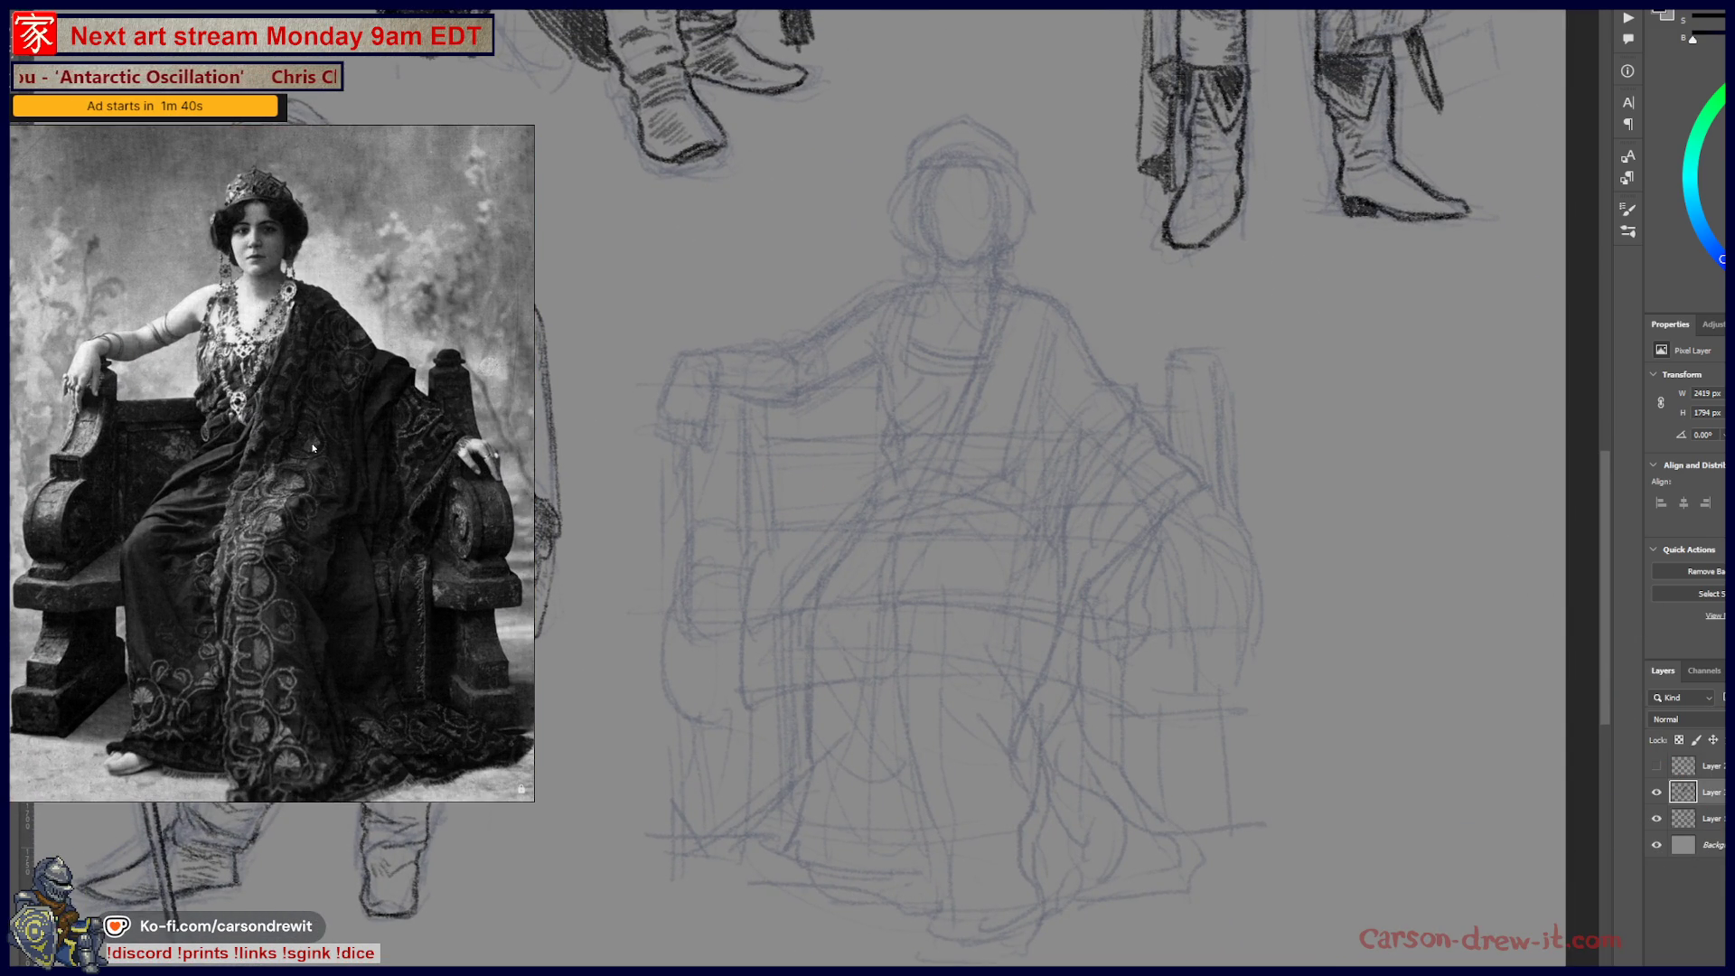
{"action": "left_click_drag", "start_coordinate": [314, 454], "coordinate": [314, 425]}
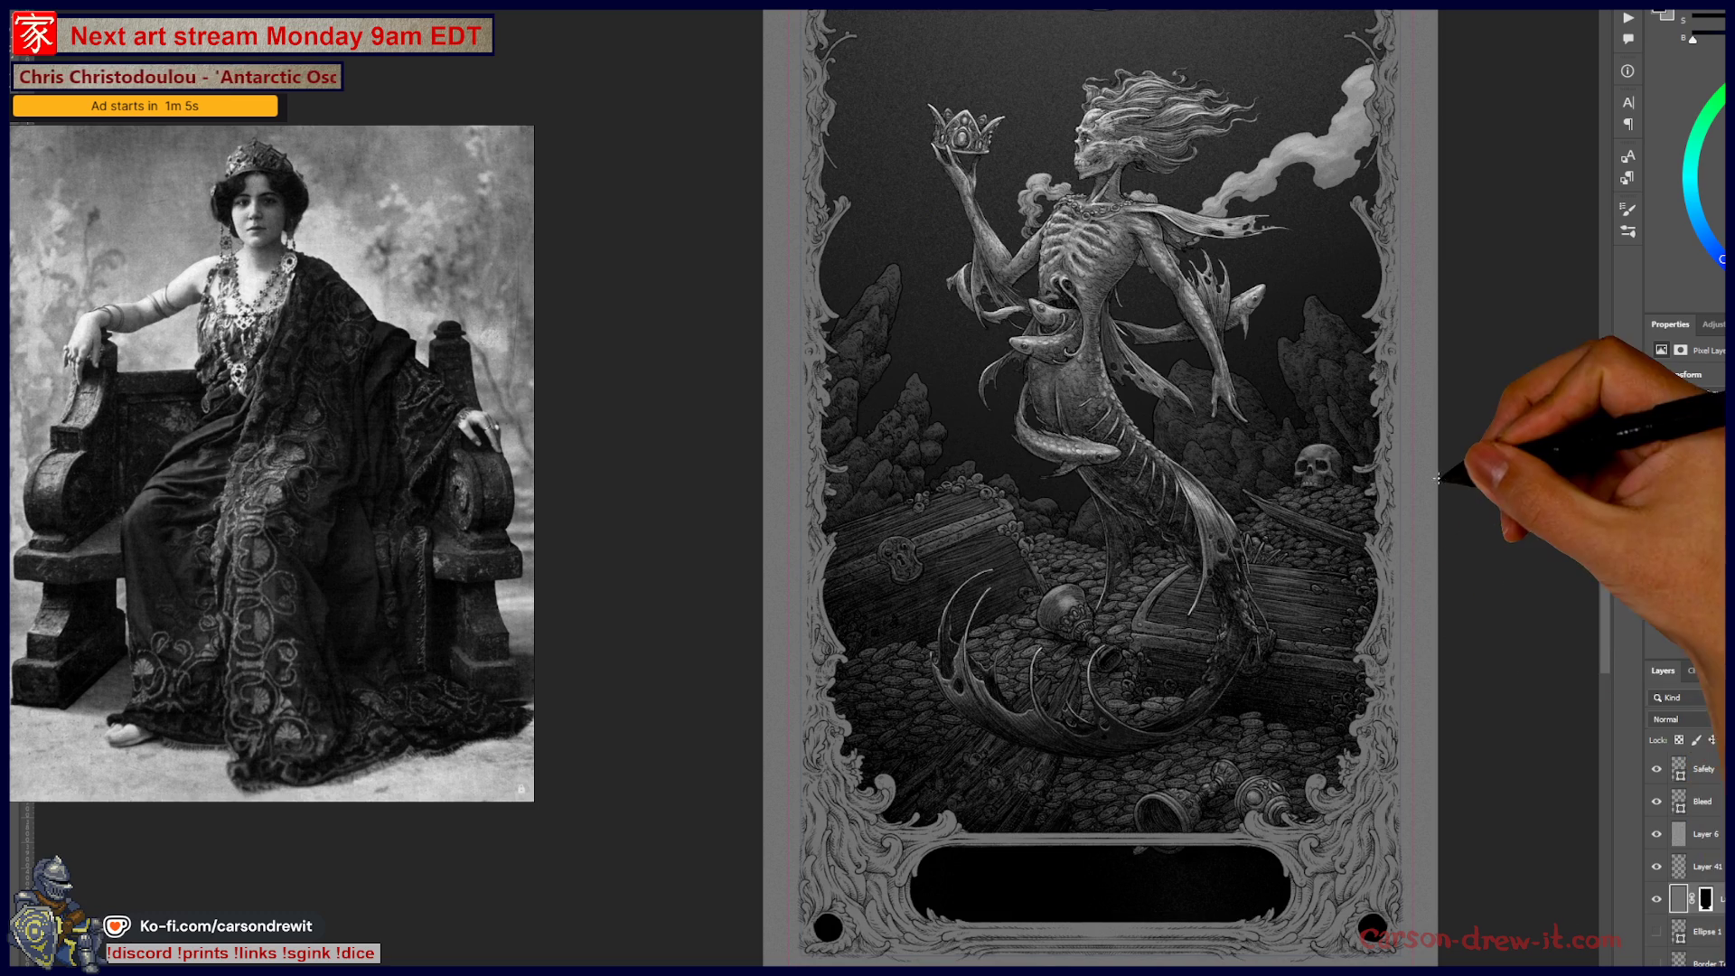
- Zoom in on the mermaid illustration's head, crown and frame top
{"action": "scroll", "coordinate": [1202, 336], "scroll_direction": "up", "scroll_amount": 1}
{"action": "scroll", "coordinate": [1202, 336], "scroll_direction": "up", "scroll_amount": 1}
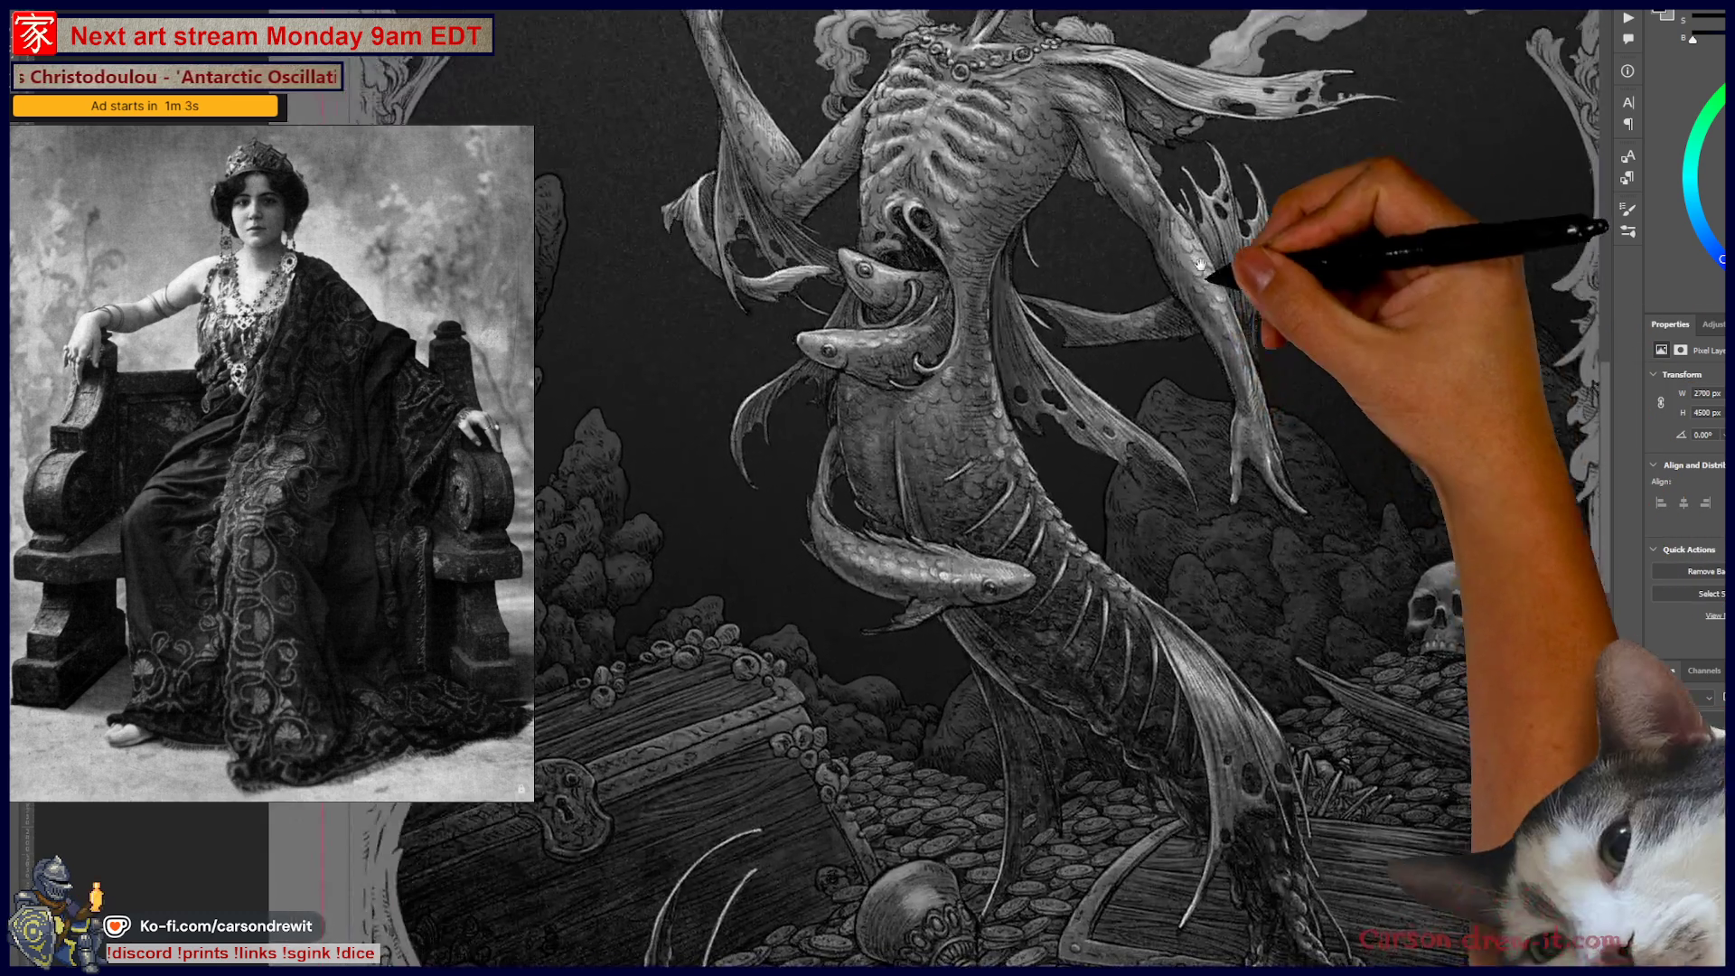
{"action": "left_click_drag", "start_coordinate": [1214, 244], "coordinate": [1532, 737]}
{"action": "scroll", "coordinate": [1076, 760], "scroll_direction": "up", "scroll_amount": 1}
{"action": "left_click_drag", "start_coordinate": [1076, 760], "coordinate": [1216, 695]}
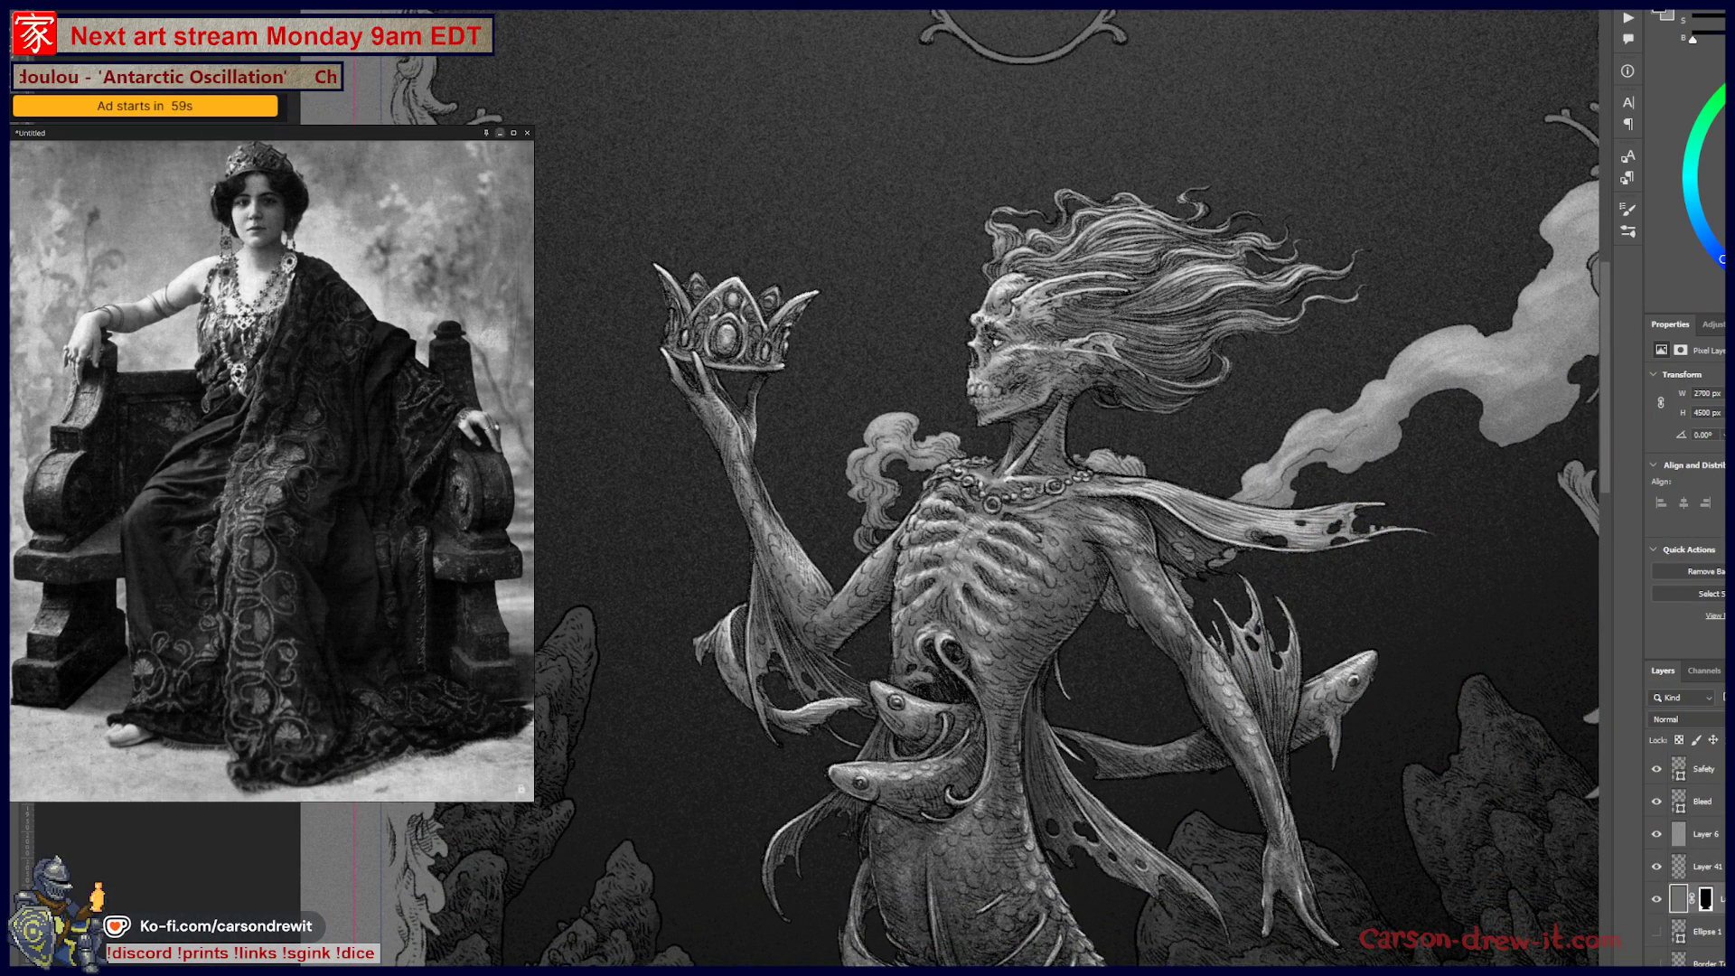
{"action": "left_click", "coordinate": [425, 310]}
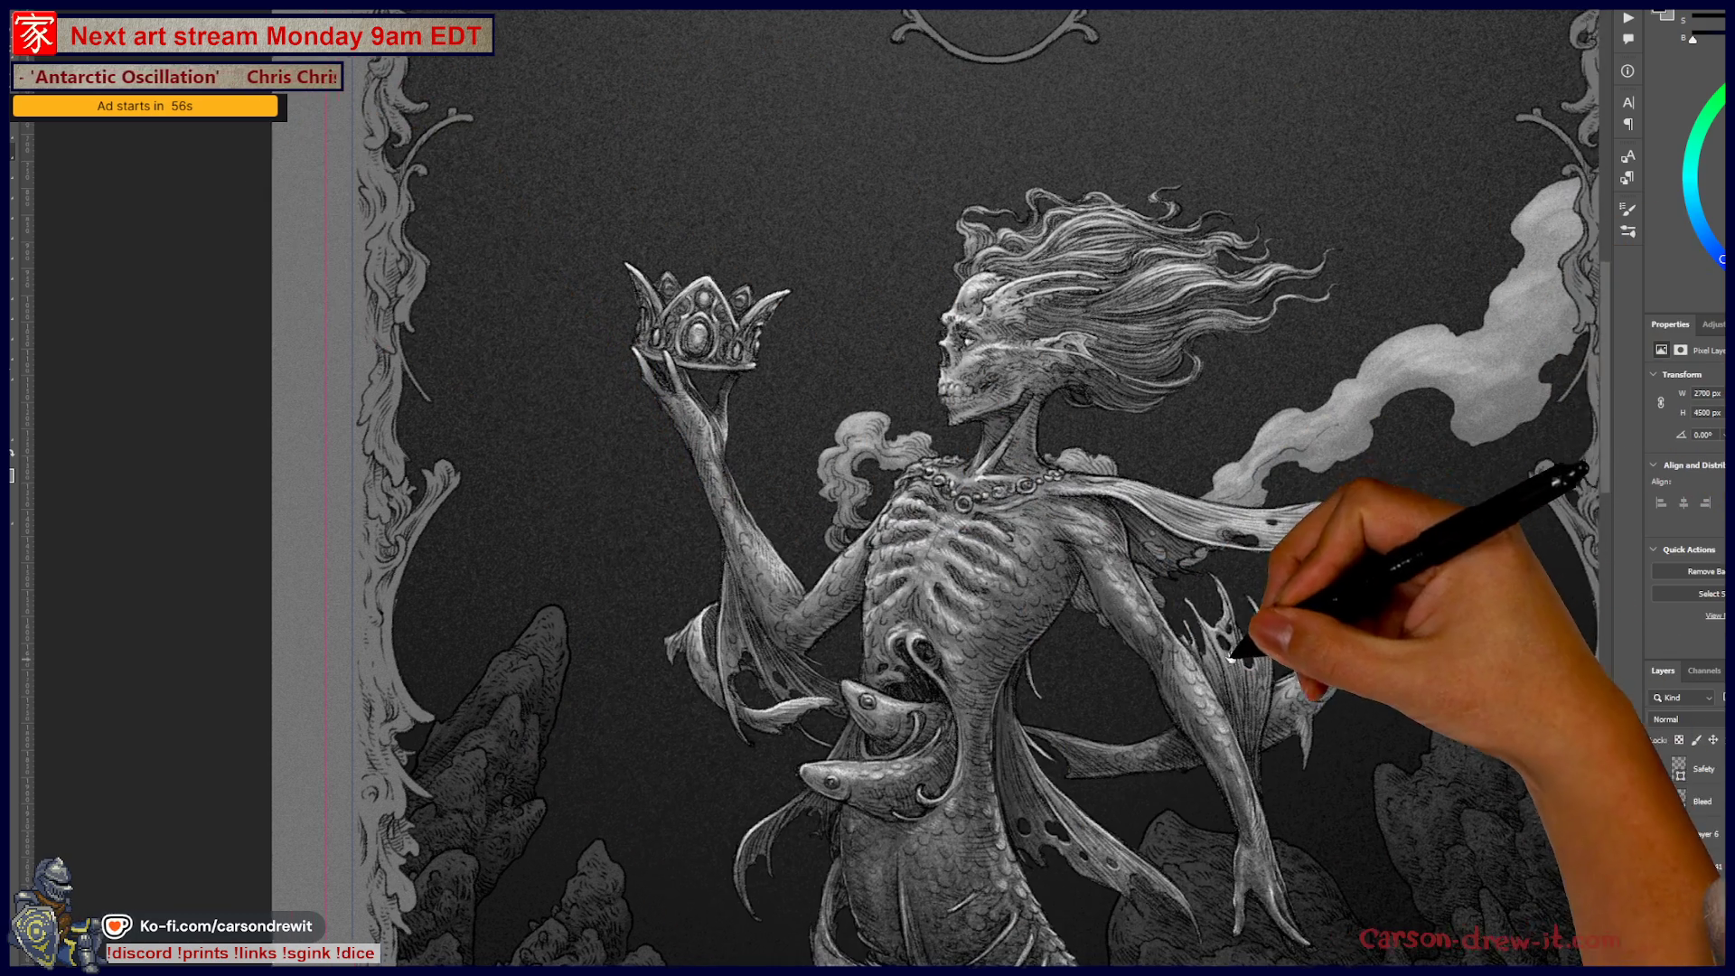
- Survey the mermaid's torso, tail and frame top, then open the brush settings with F5
{"action": "left_click_drag", "start_coordinate": [1261, 638], "coordinate": [1234, 357]}
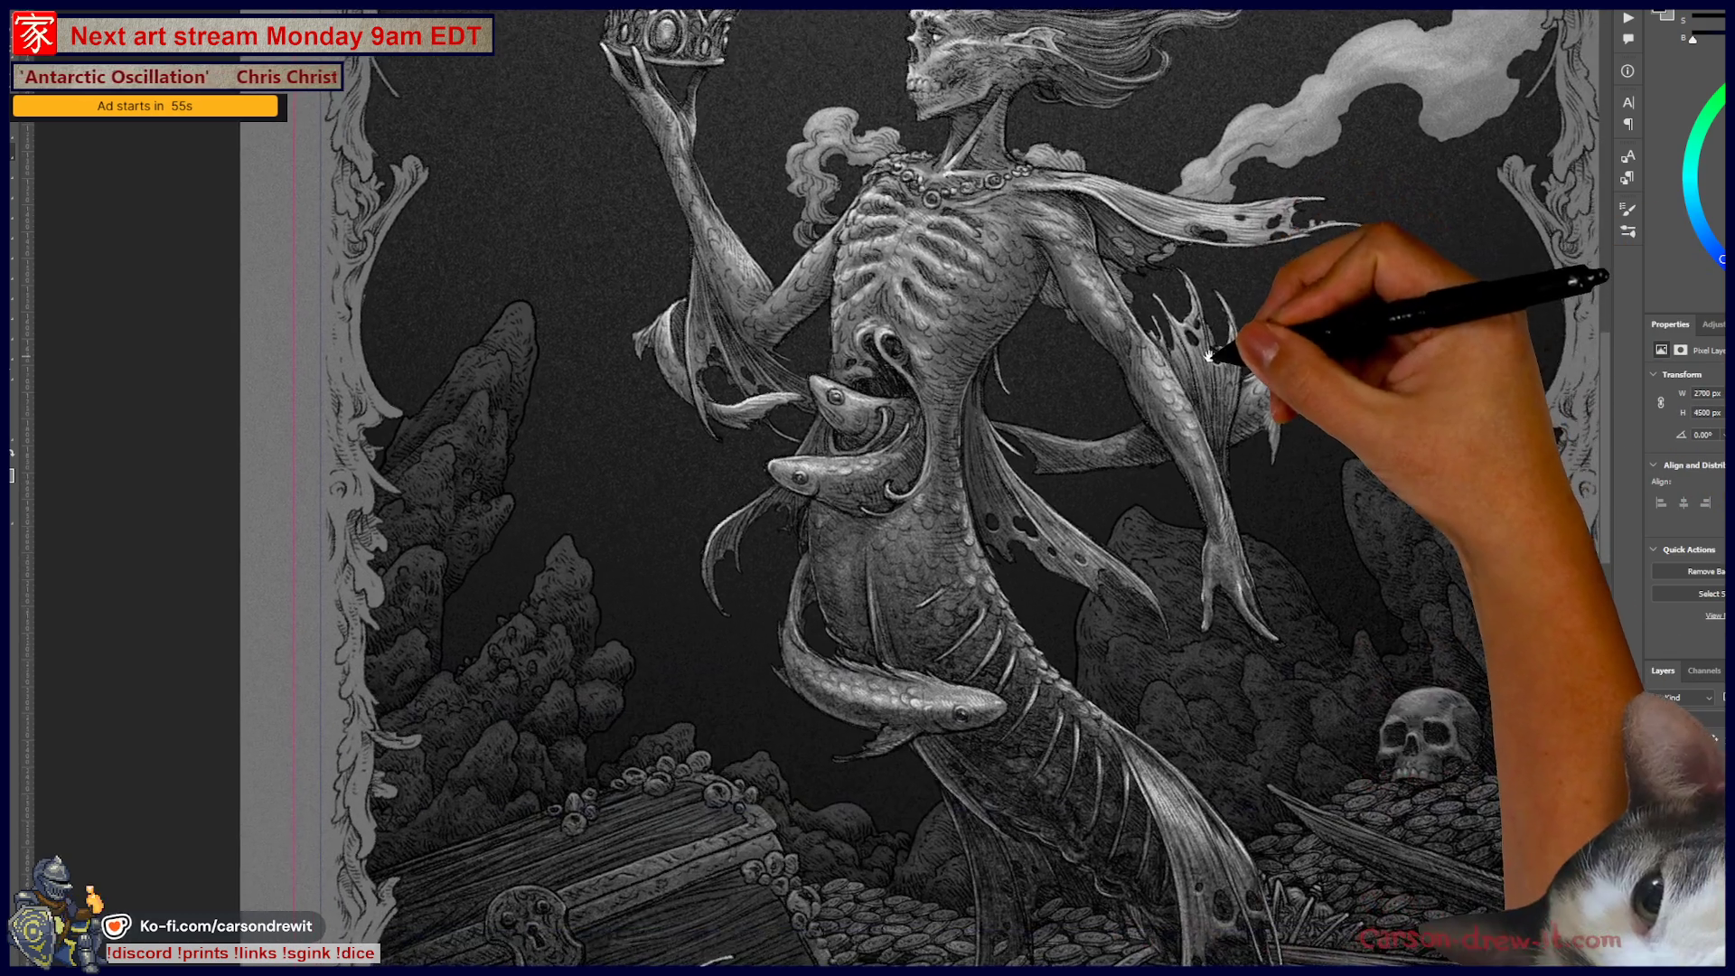
{"action": "scroll", "coordinate": [1125, 766], "scroll_direction": "up", "scroll_amount": 2}
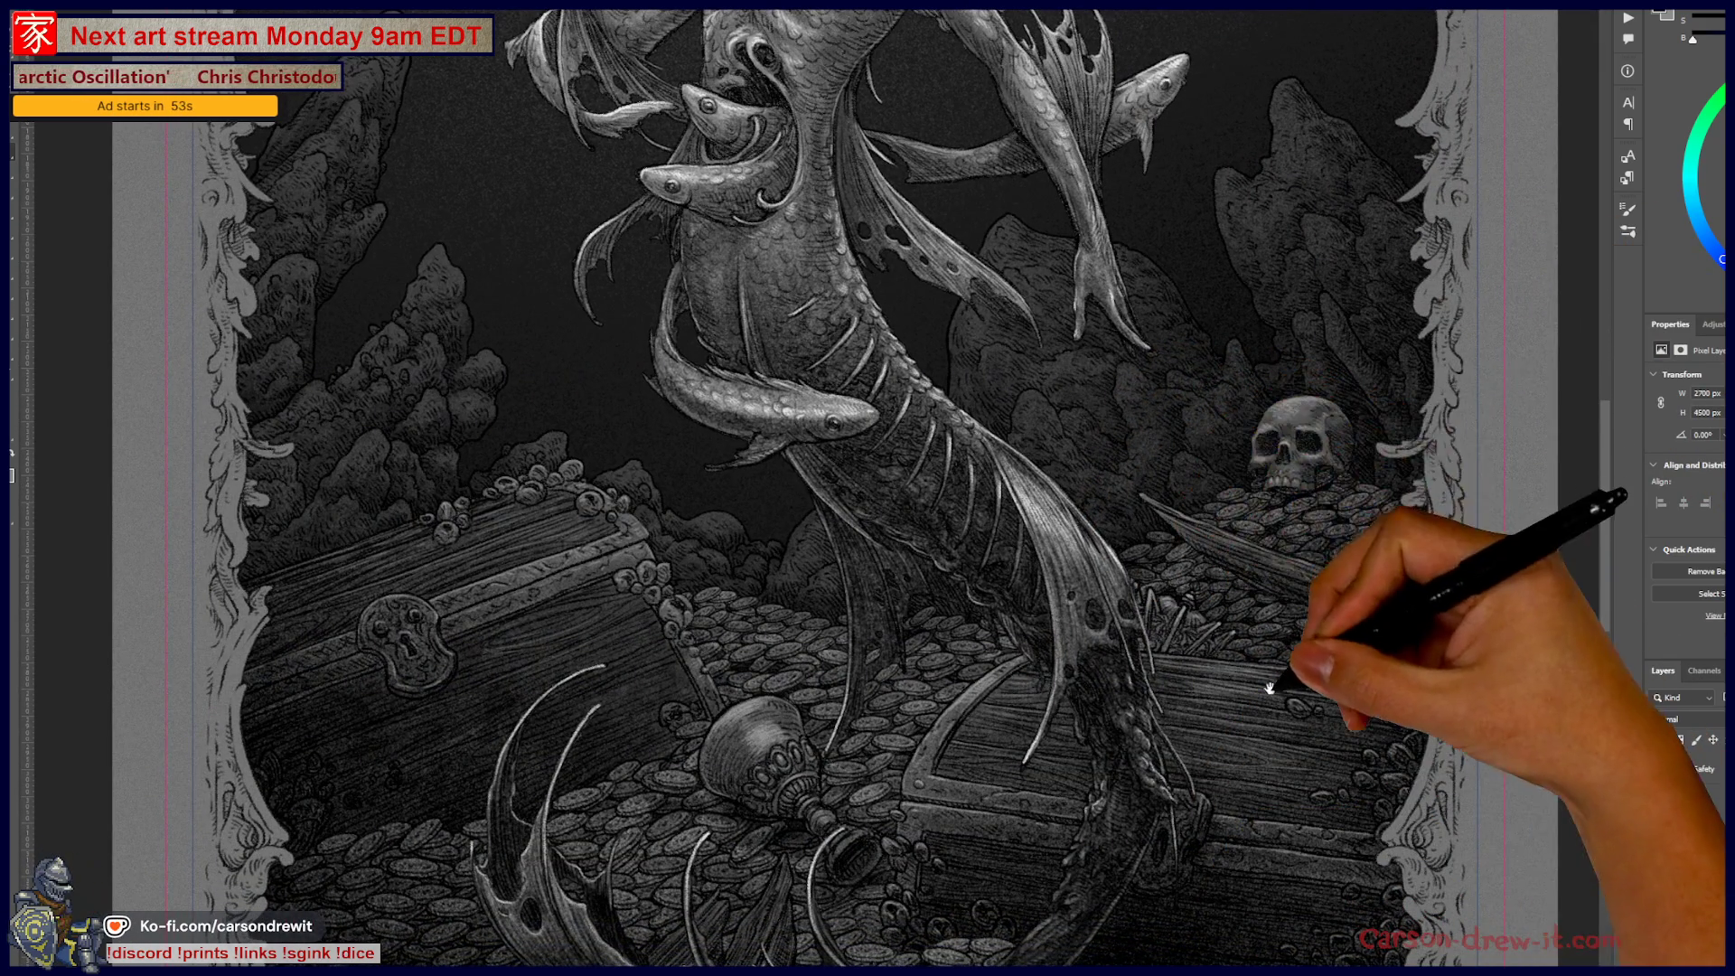
{"action": "mouse_move", "coordinate": [1256, 549]}
{"action": "left_mouse_down"}
{"action": "mouse_move", "coordinate": [1335, 484]}
{"action": "mouse_move", "coordinate": [1247, 736]}
{"action": "mouse_move", "coordinate": [1317, 387]}
{"action": "mouse_move", "coordinate": [1294, 743]}
{"action": "left_mouse_up"}
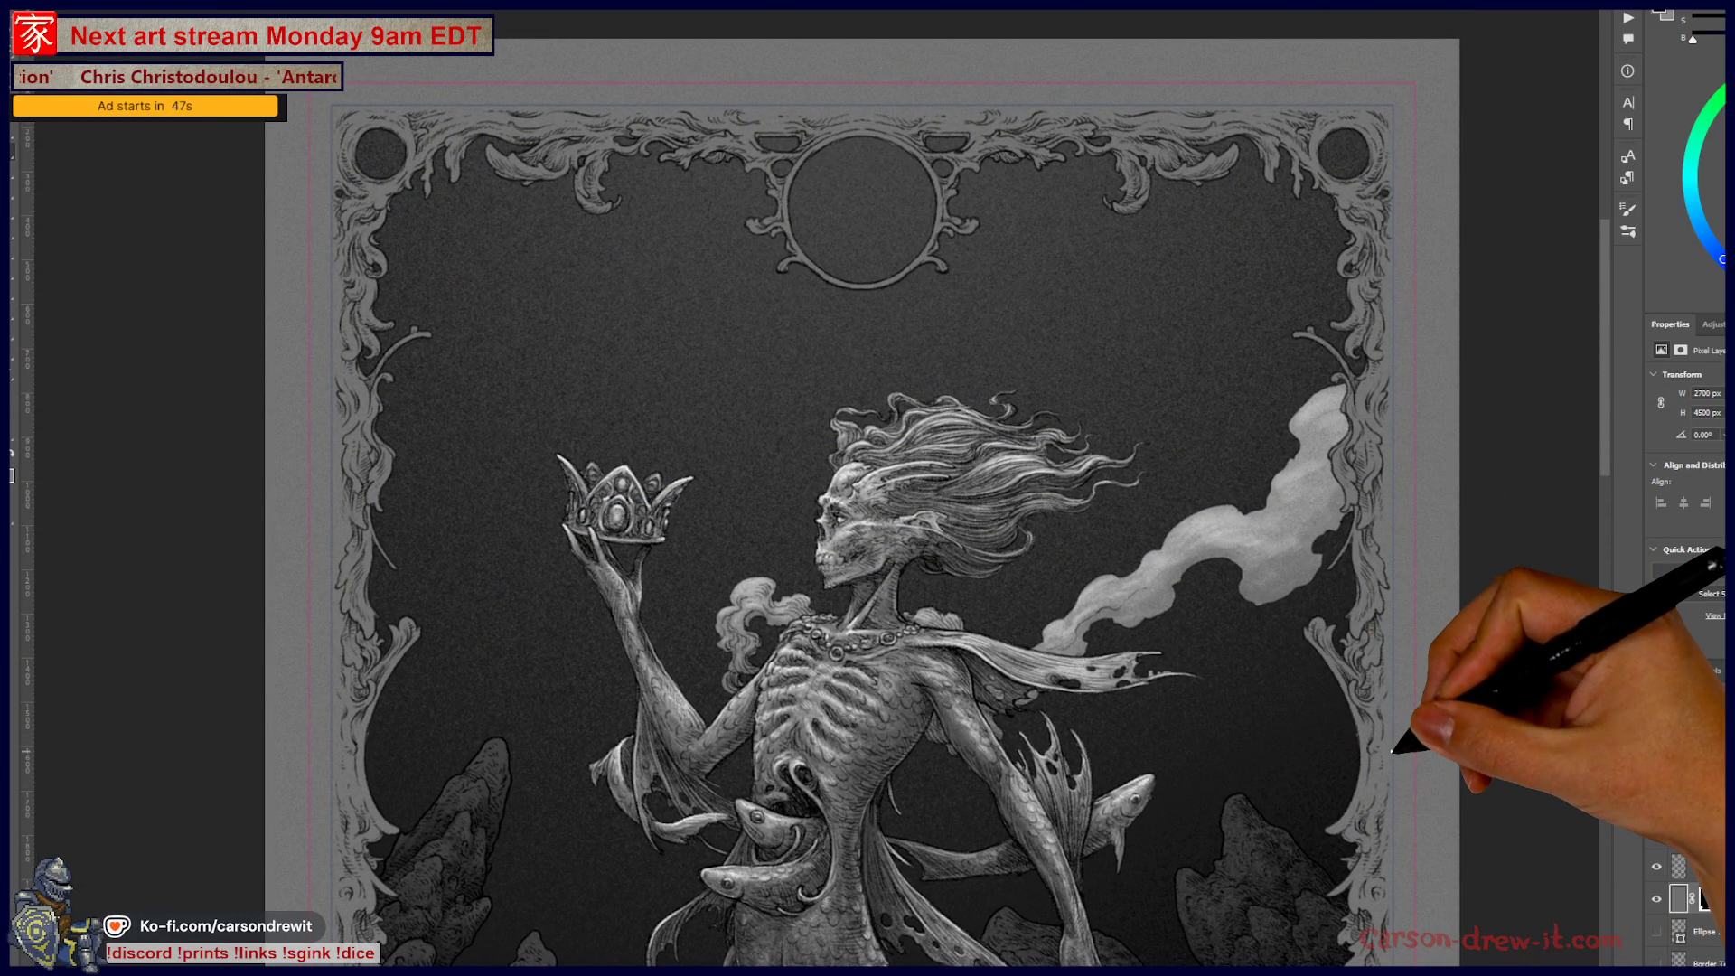
{"action": "mouse_move", "coordinate": [1386, 622]}
{"action": "left_mouse_down"}
{"action": "mouse_move", "coordinate": [1317, 661]}
{"action": "mouse_move", "coordinate": [1104, 663]}
{"action": "mouse_move", "coordinate": [1086, 483]}
{"action": "left_mouse_up"}
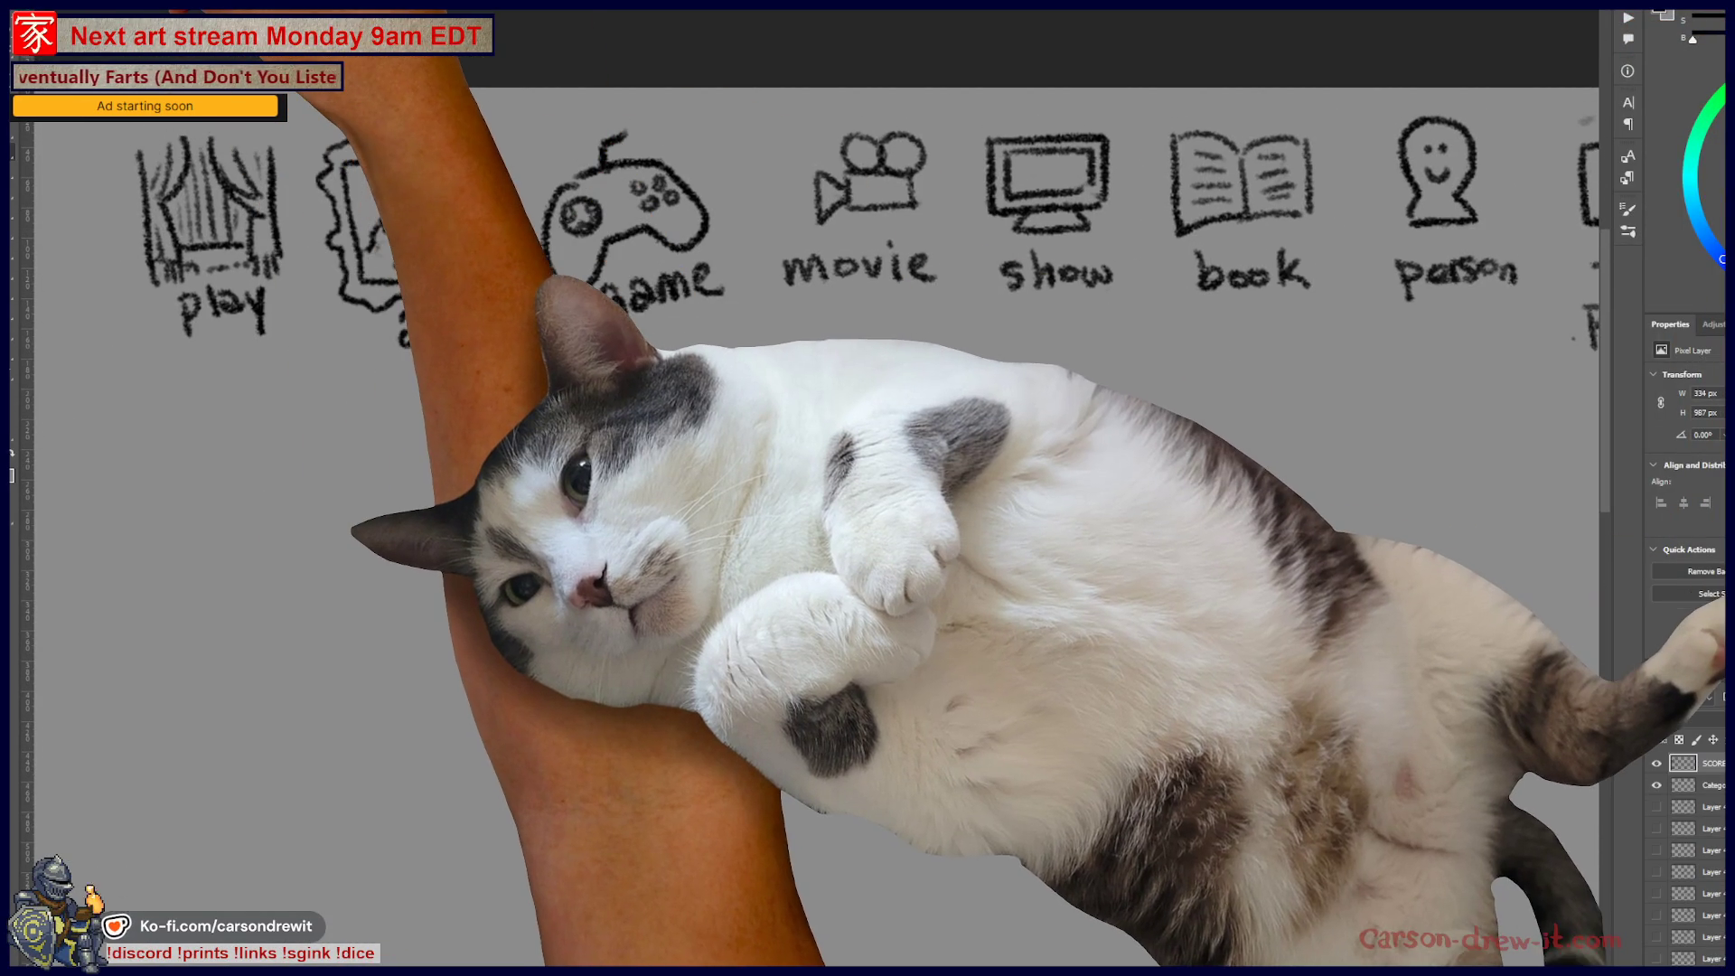
{"action": "key", "text": "F5"}
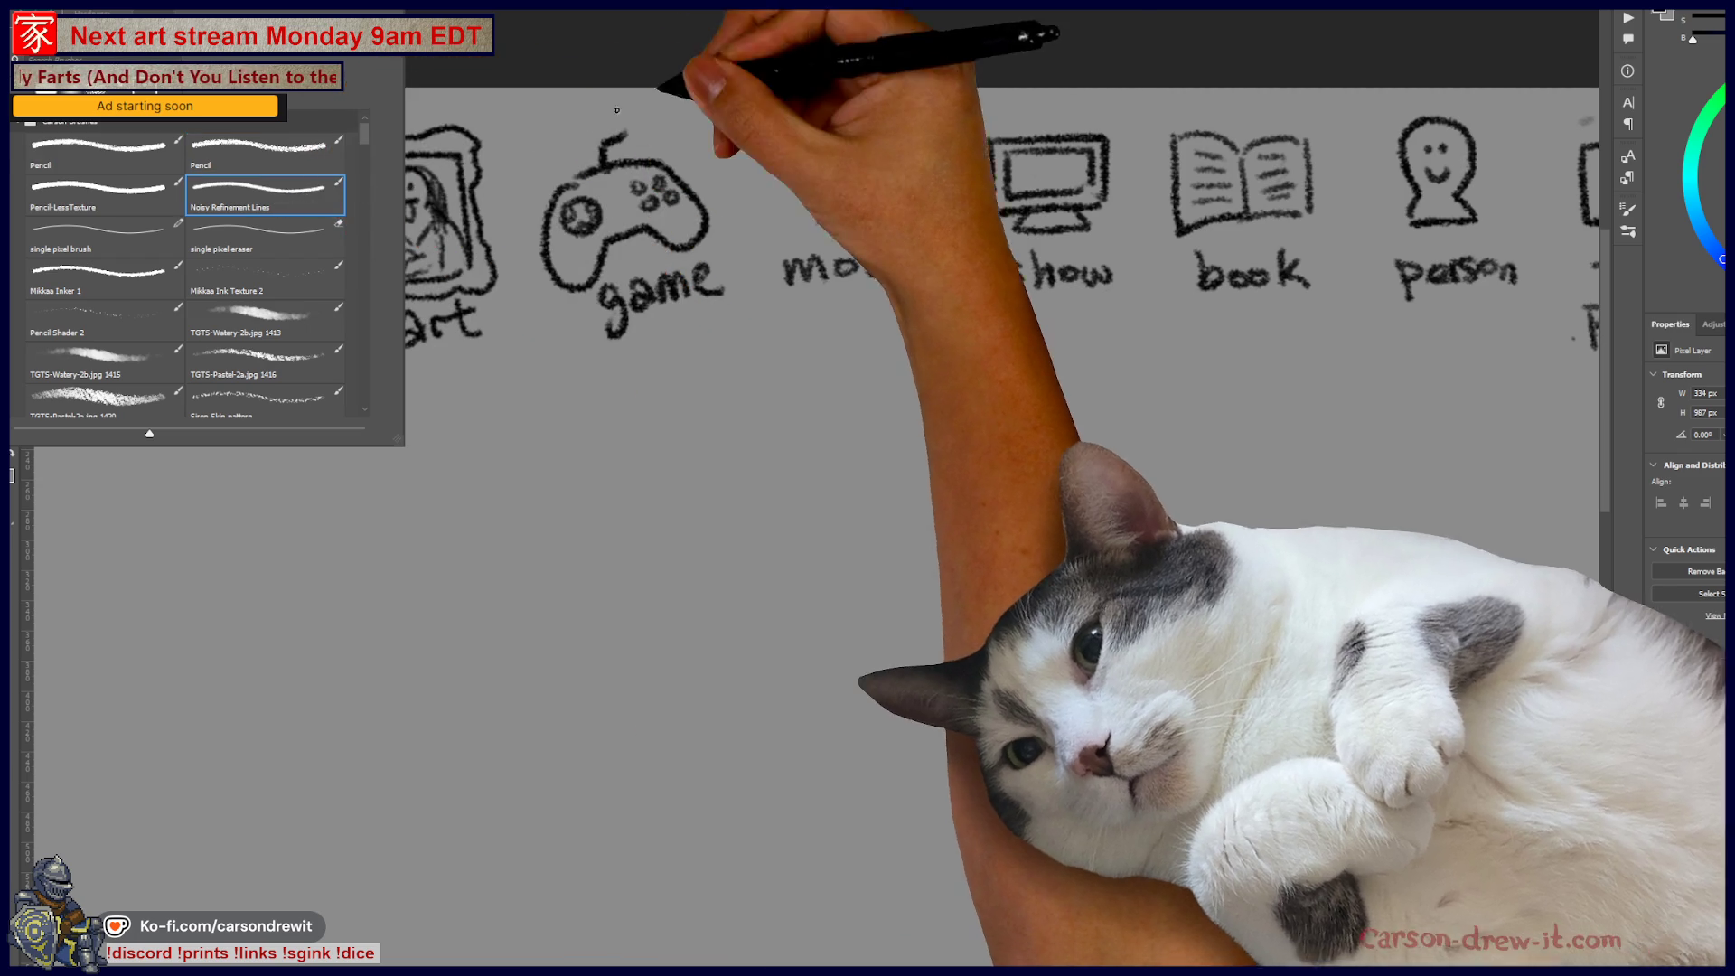
- Choose a drawing brush preset and pan right along the icon row to the song/music thing icon
{"action": "left_click", "coordinate": [780, 58]}
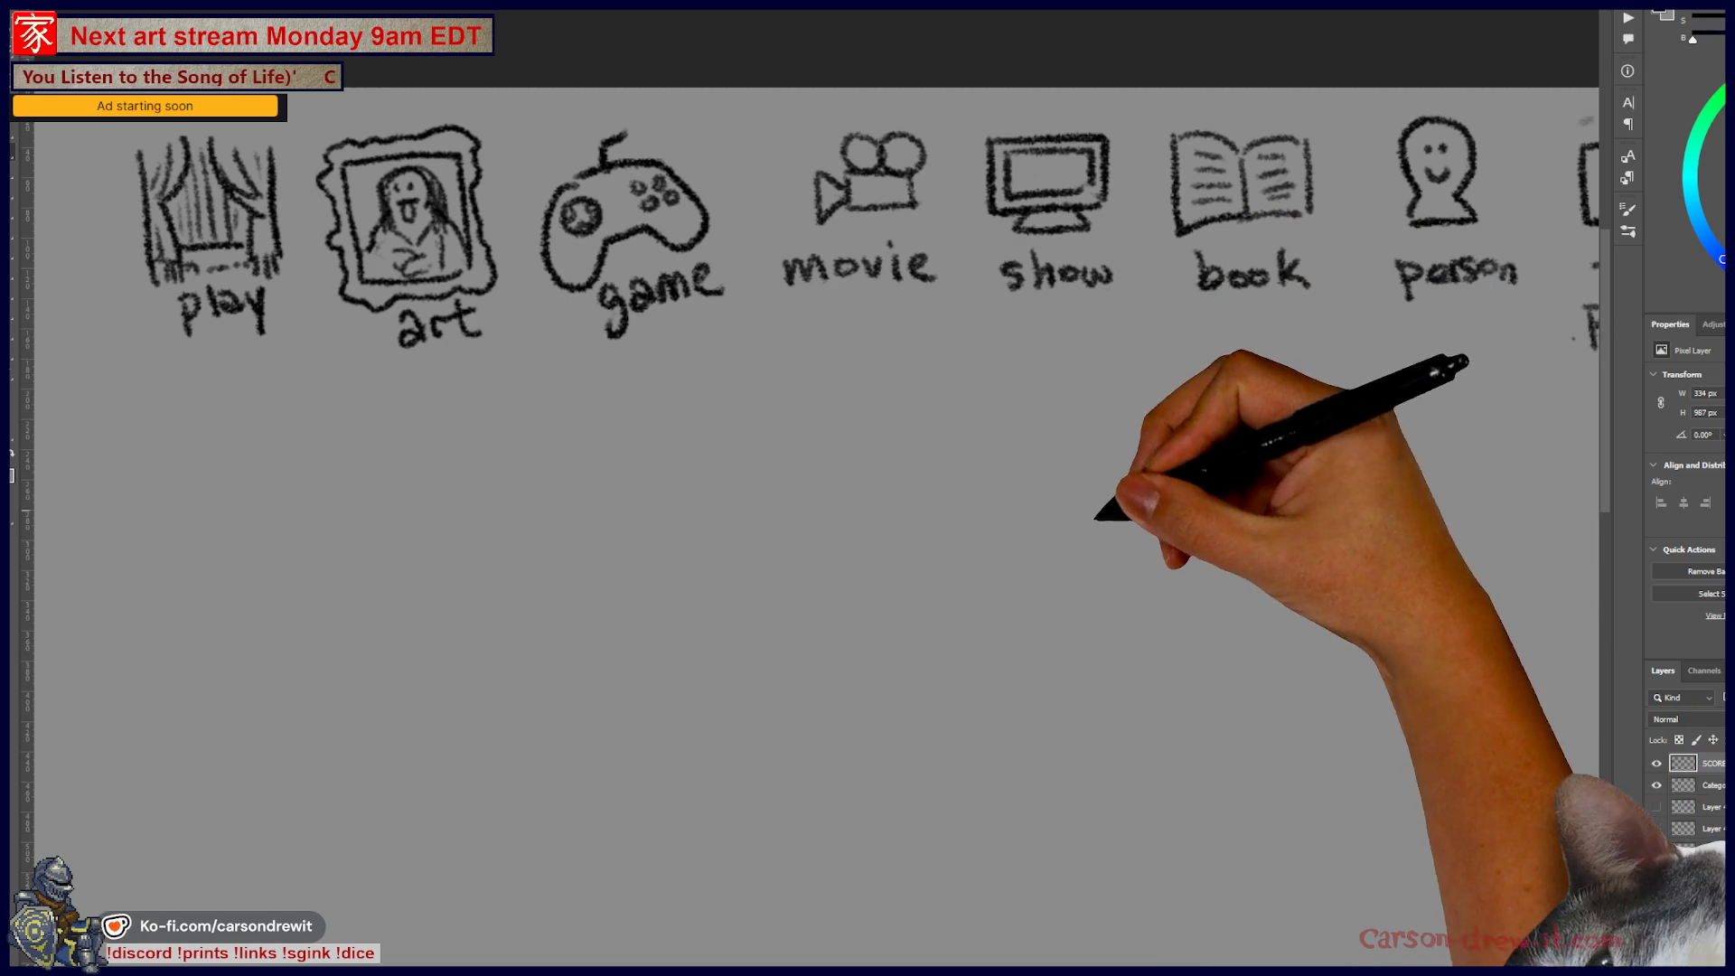
{"action": "scroll", "coordinate": [1040, 579], "scroll_direction": "up", "scroll_amount": 1}
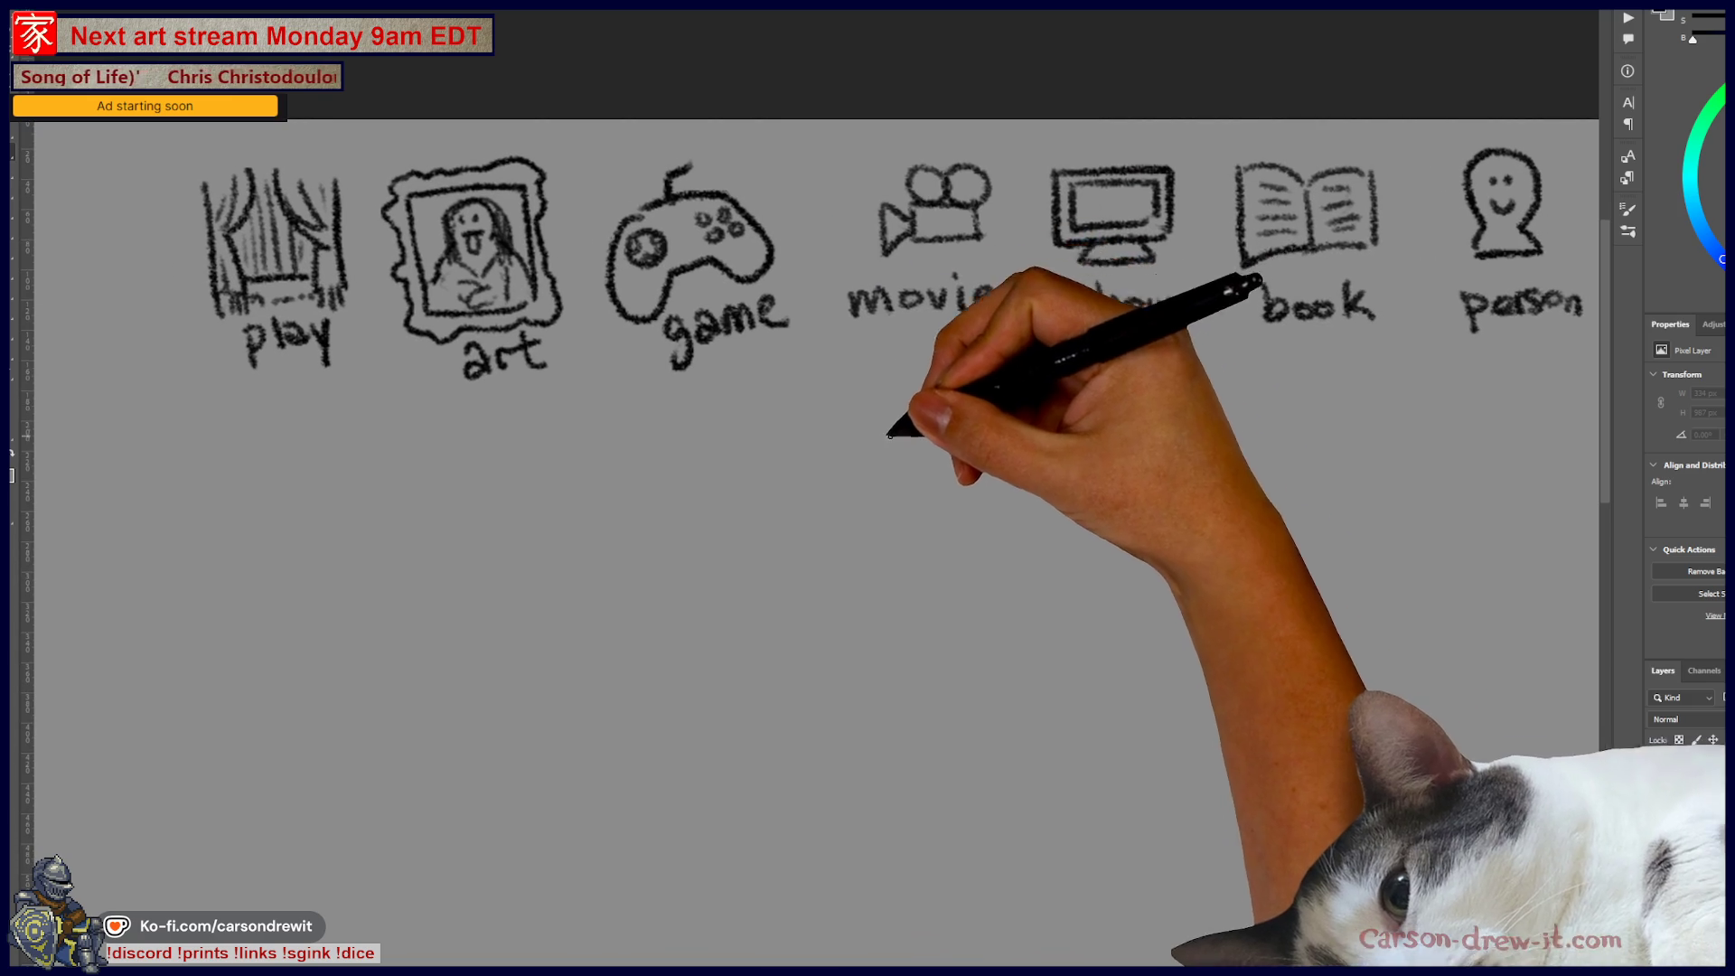
{"action": "mouse_move", "coordinate": [831, 365]}
{"action": "left_mouse_down"}
{"action": "mouse_move", "coordinate": [670, 349]}
{"action": "mouse_move", "coordinate": [717, 356]}
{"action": "left_mouse_up"}
{"action": "mouse_move", "coordinate": [911, 388]}
{"action": "left_mouse_down"}
{"action": "mouse_move", "coordinate": [743, 429]}
{"action": "mouse_move", "coordinate": [685, 412]}
{"action": "left_mouse_up"}
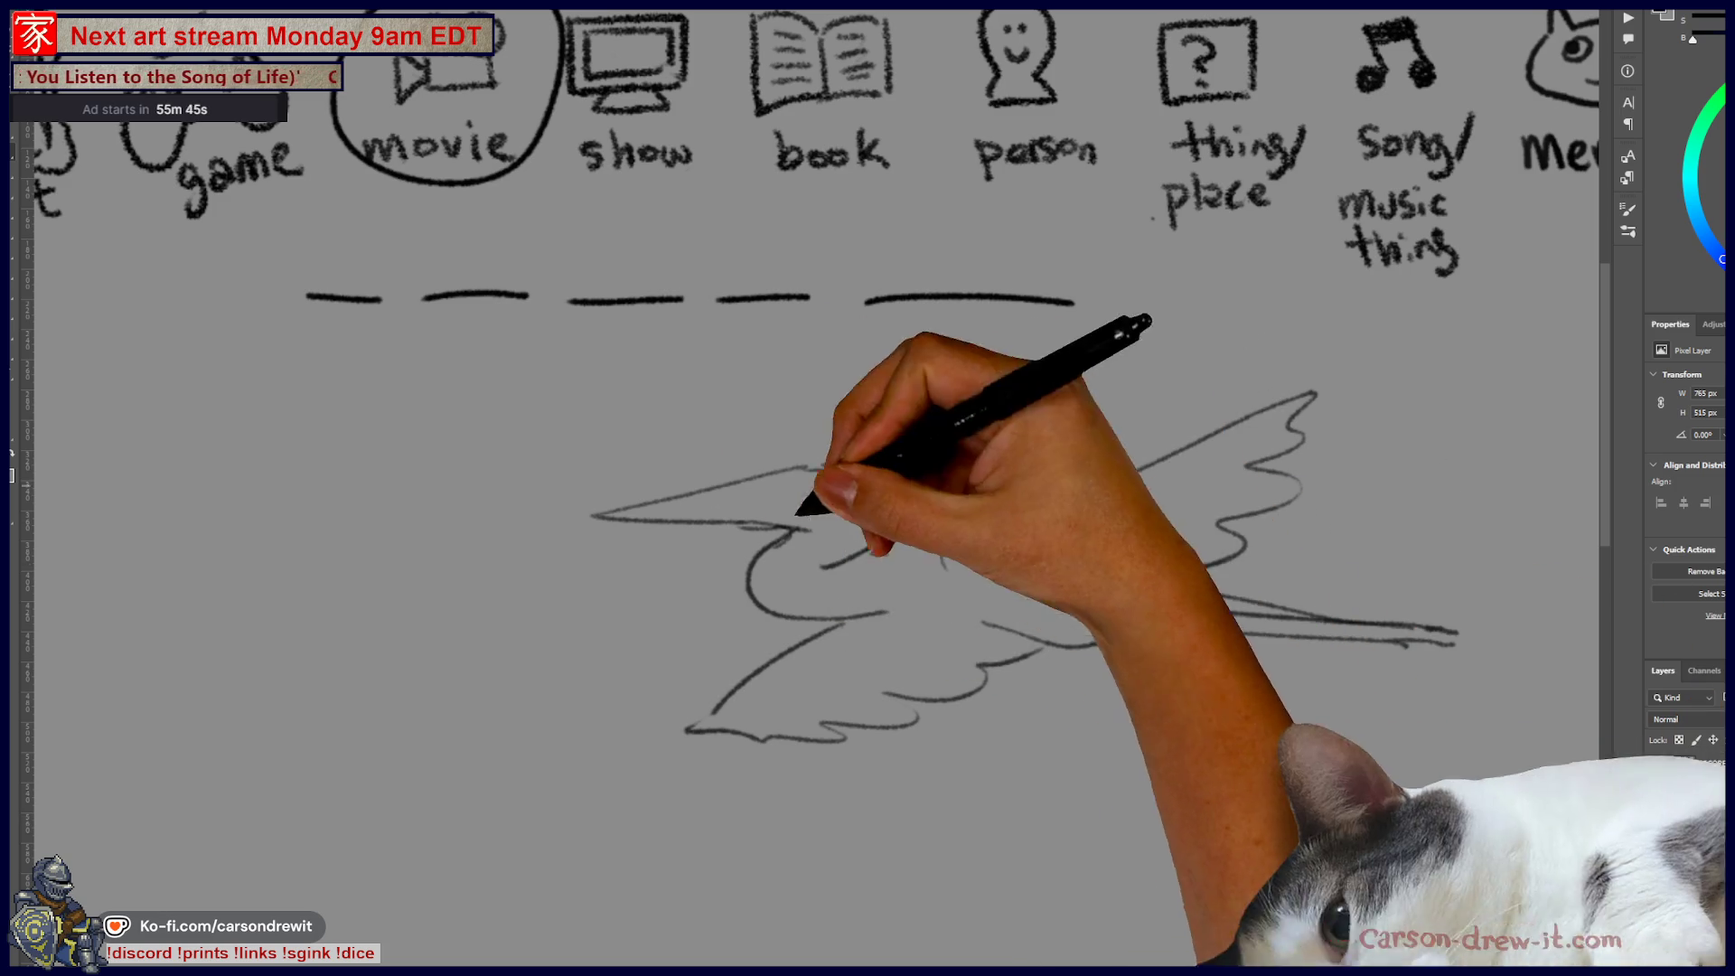
- Add sketchy strokes along the bird's head, then toggle the bird layer's visibility off and back
{"action": "left_click_drag", "start_coordinate": [799, 484], "coordinate": [860, 484]}
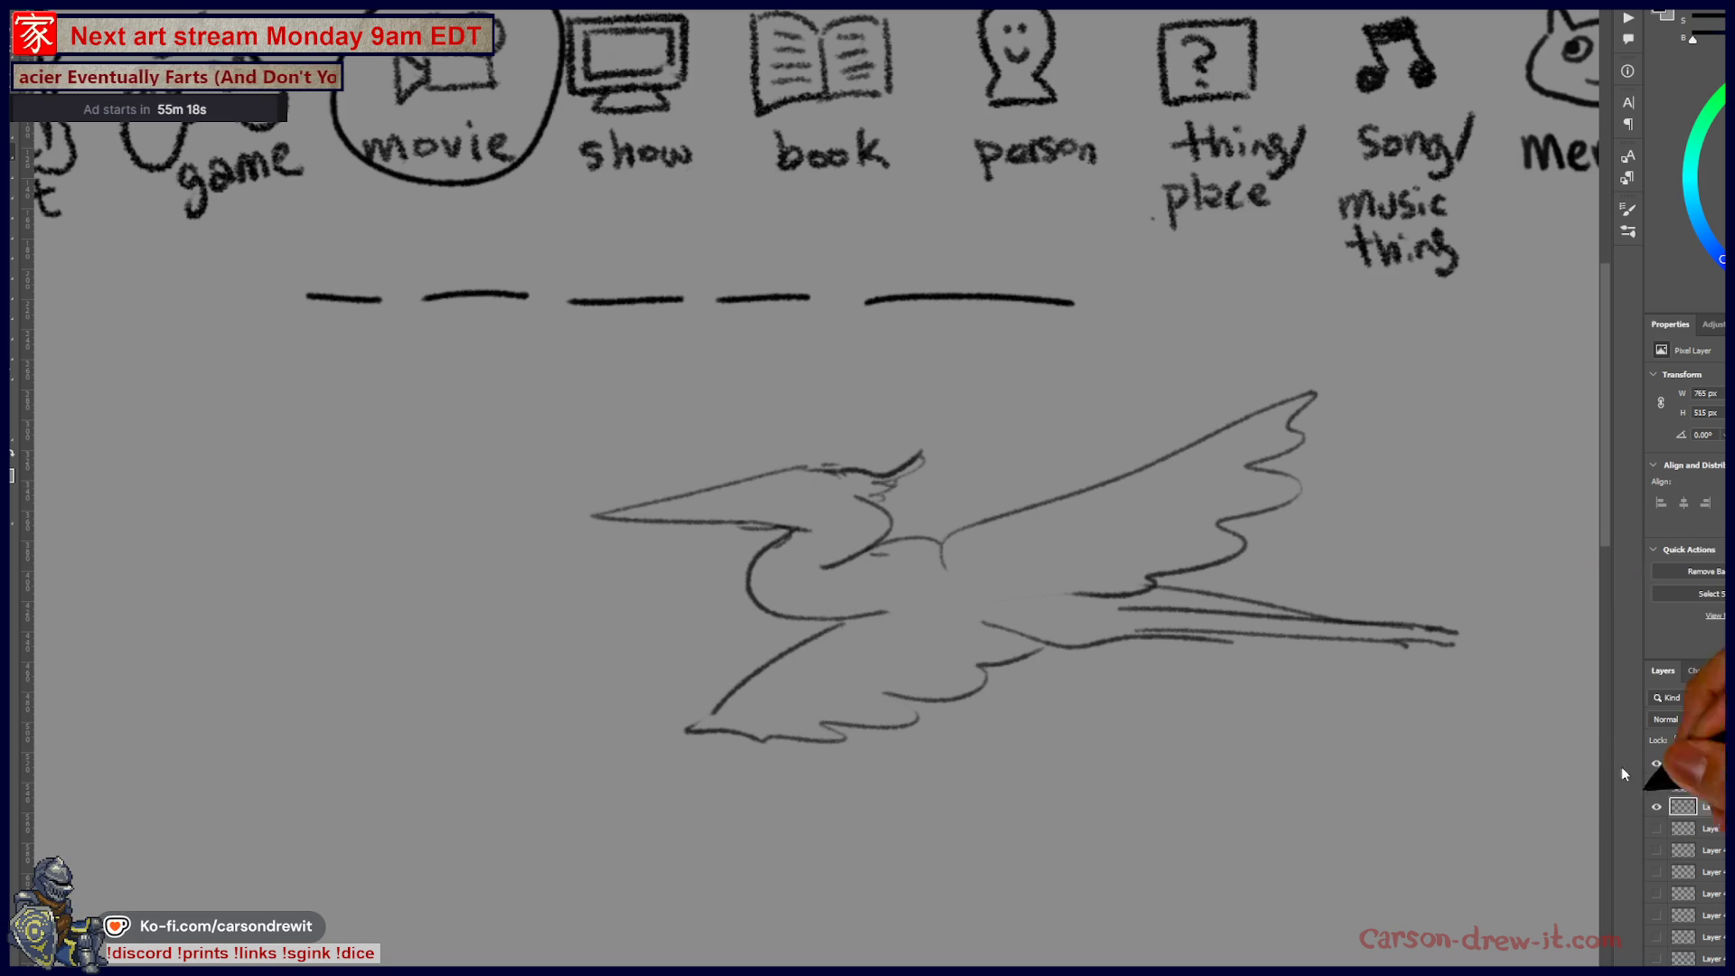
{"action": "left_click", "coordinate": [1657, 806]}
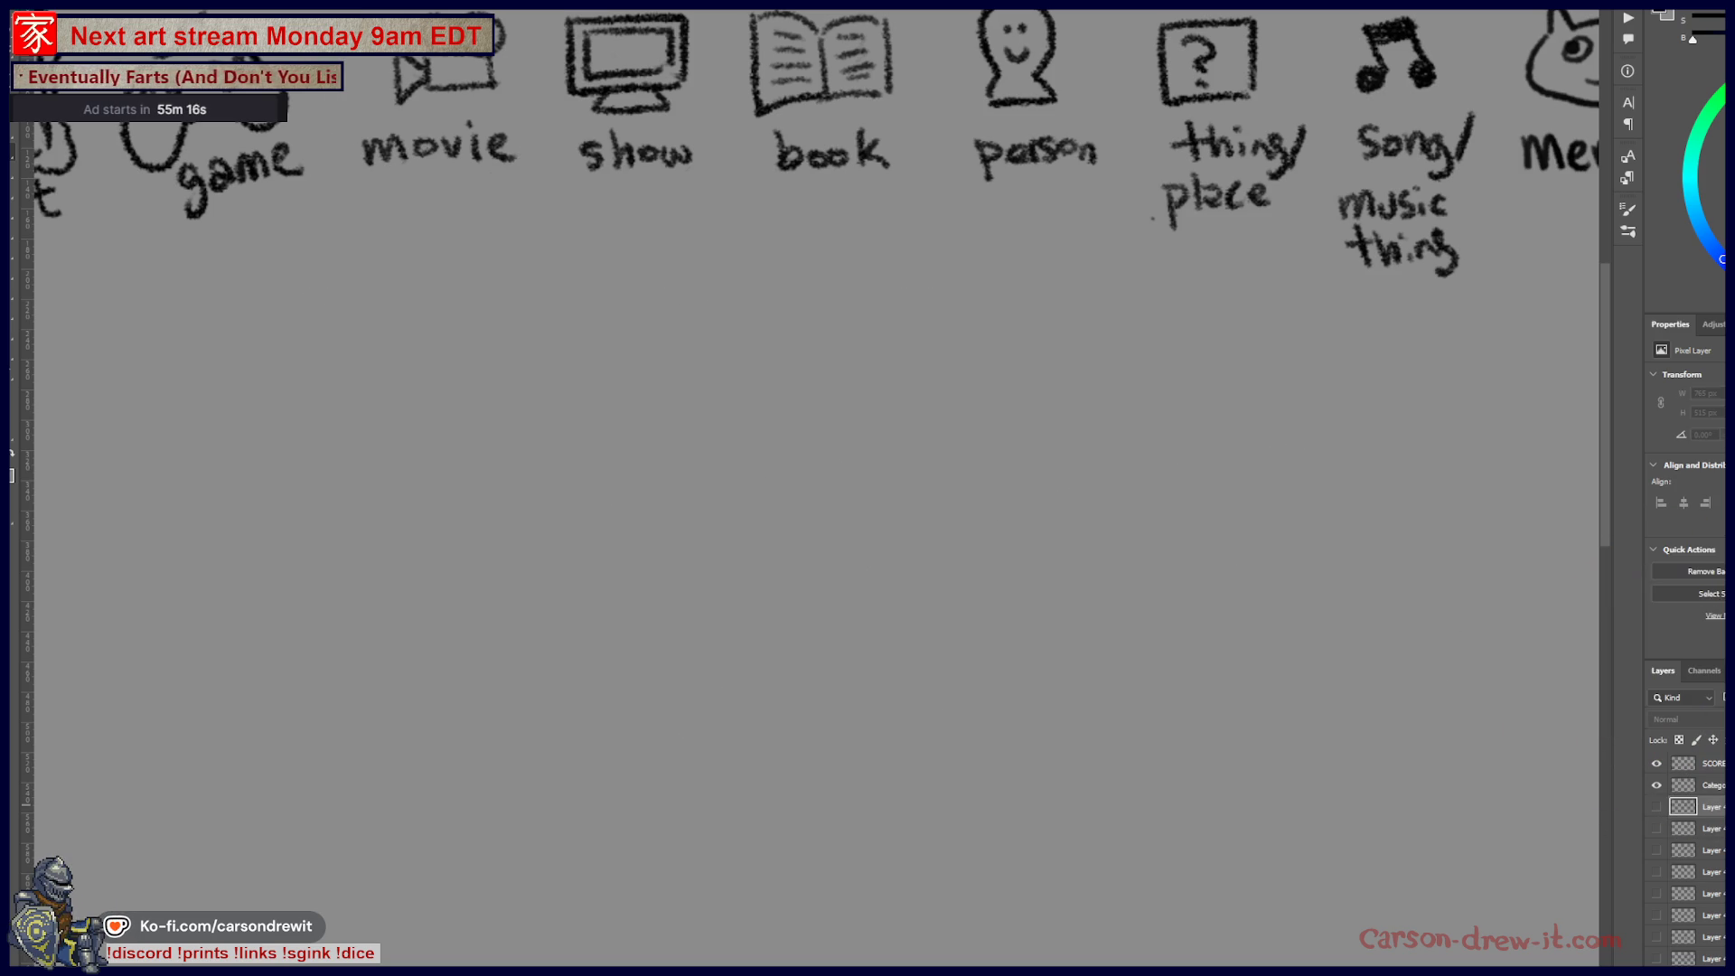
{"action": "left_click", "coordinate": [1657, 806]}
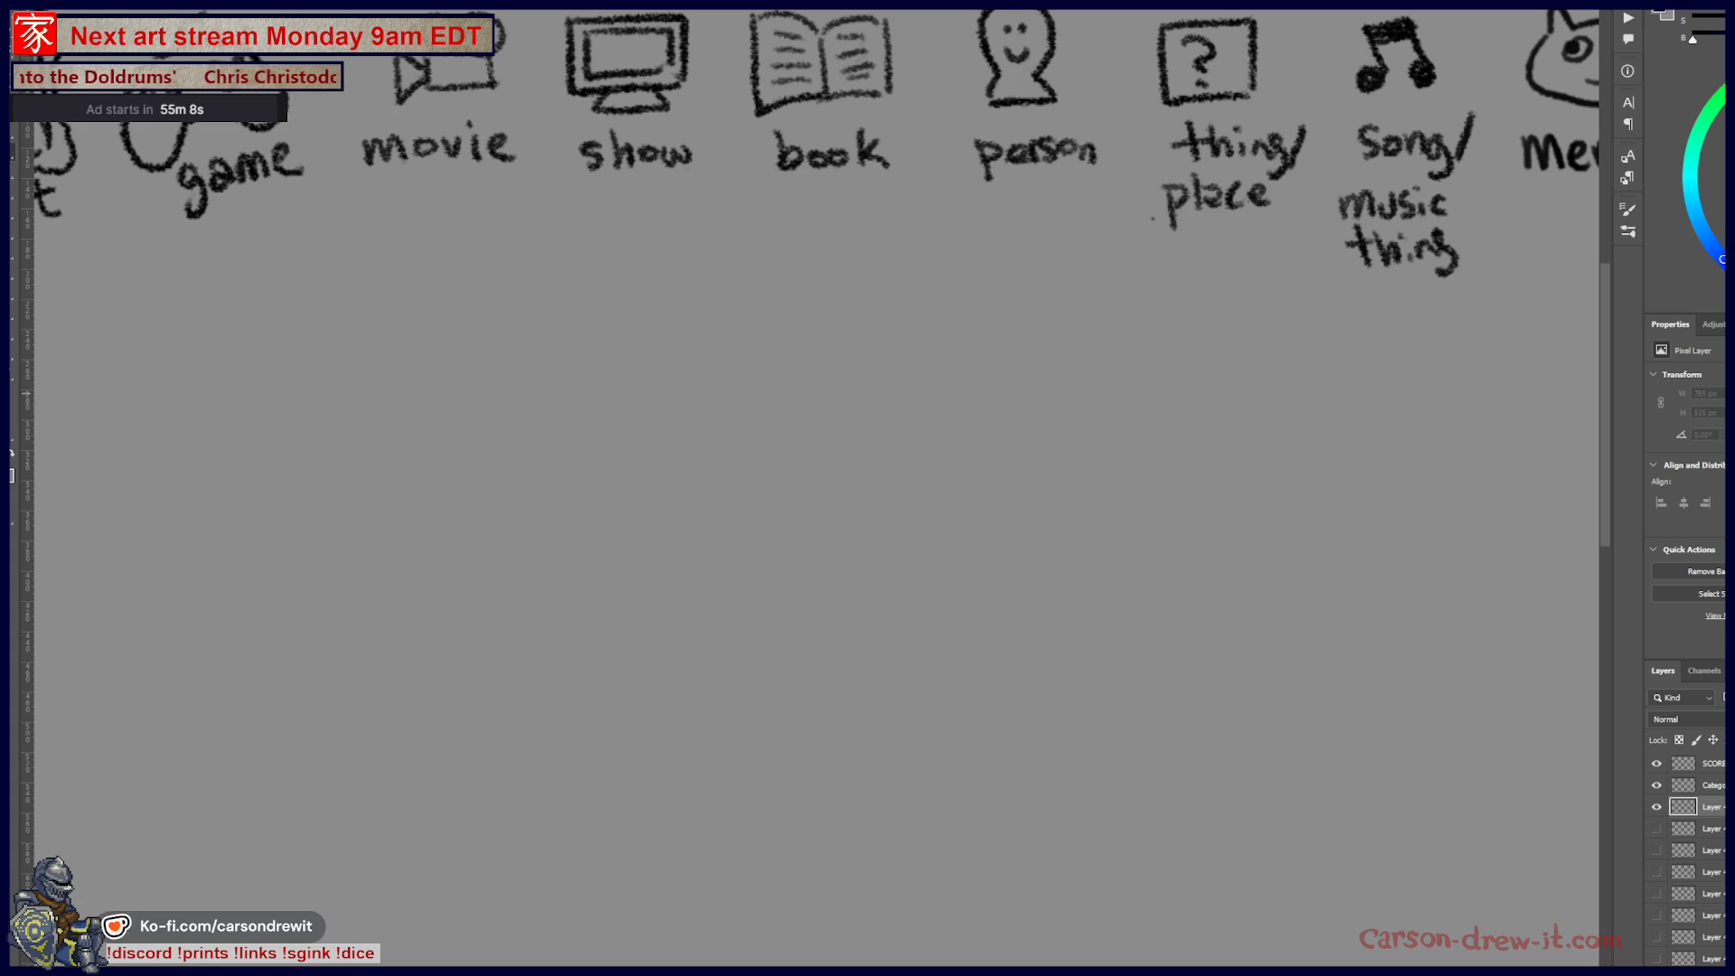
- Circle 'movie', draw blank underlines beneath show and book, and start a dotted orange outline below
{"action": "left_click_drag", "start_coordinate": [775, 84], "coordinate": [727, 262]}
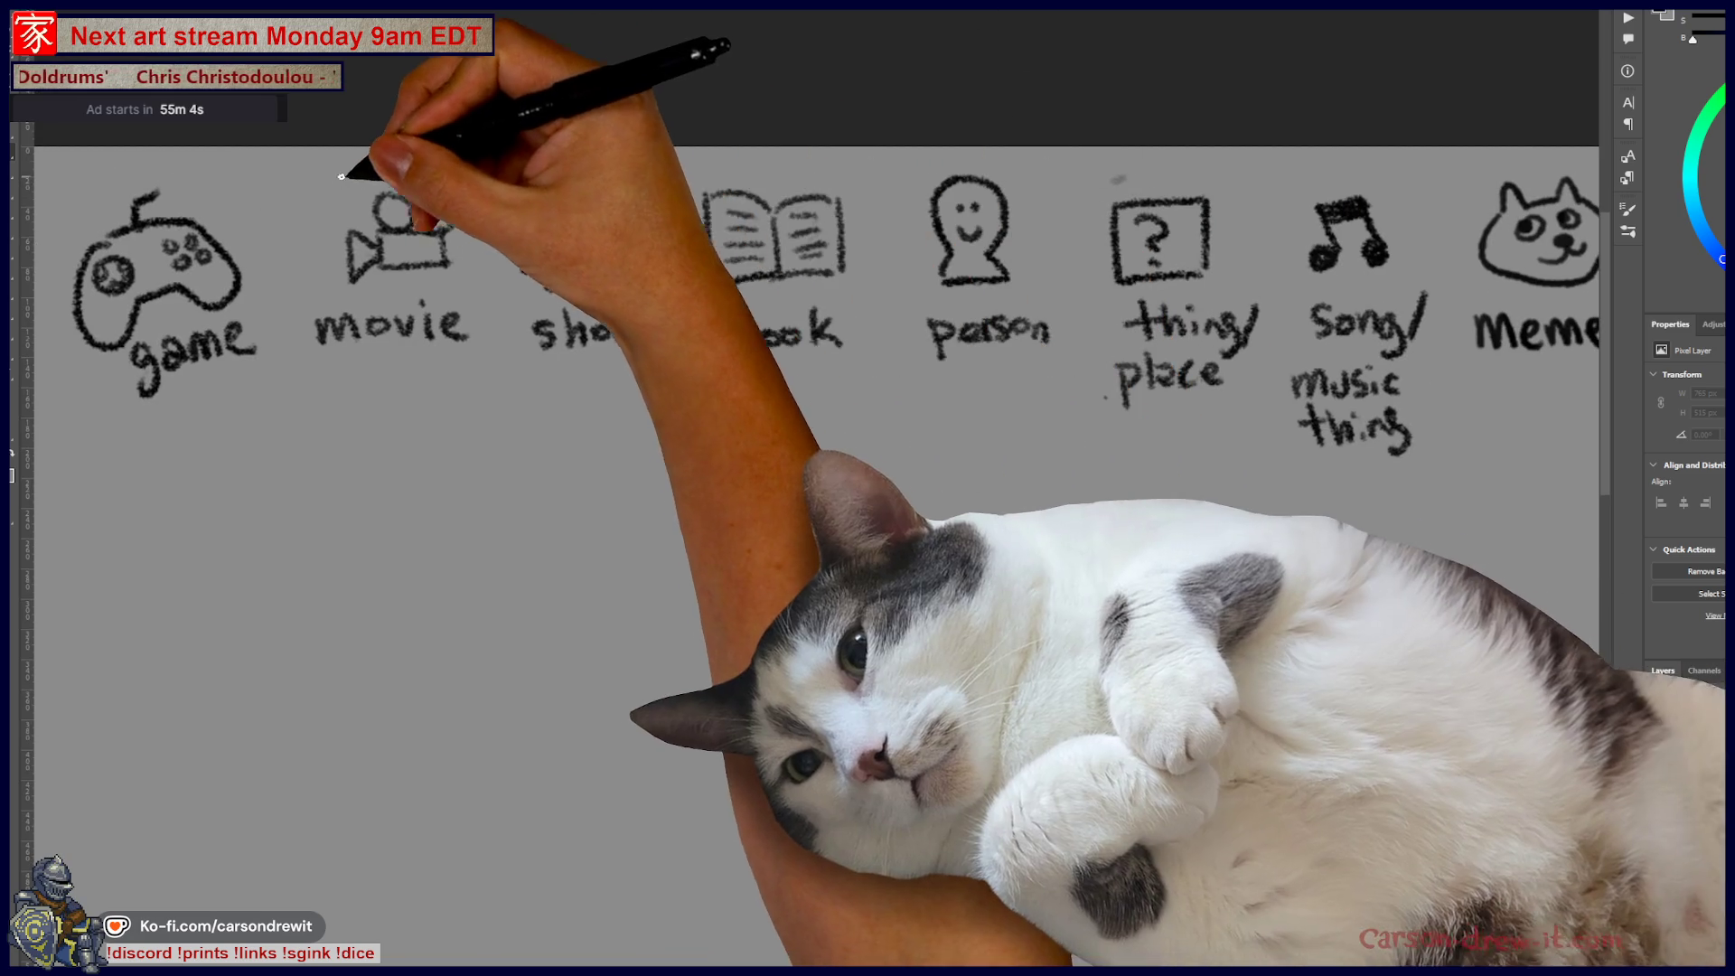
{"action": "mouse_move", "coordinate": [356, 171]}
{"action": "left_mouse_down"}
{"action": "mouse_move", "coordinate": [503, 282]}
{"action": "mouse_move", "coordinate": [389, 160]}
{"action": "left_mouse_up"}
{"action": "mouse_move", "coordinate": [438, 453]}
{"action": "left_mouse_down"}
{"action": "mouse_move", "coordinate": [634, 439]}
{"action": "mouse_move", "coordinate": [873, 453]}
{"action": "left_mouse_up"}
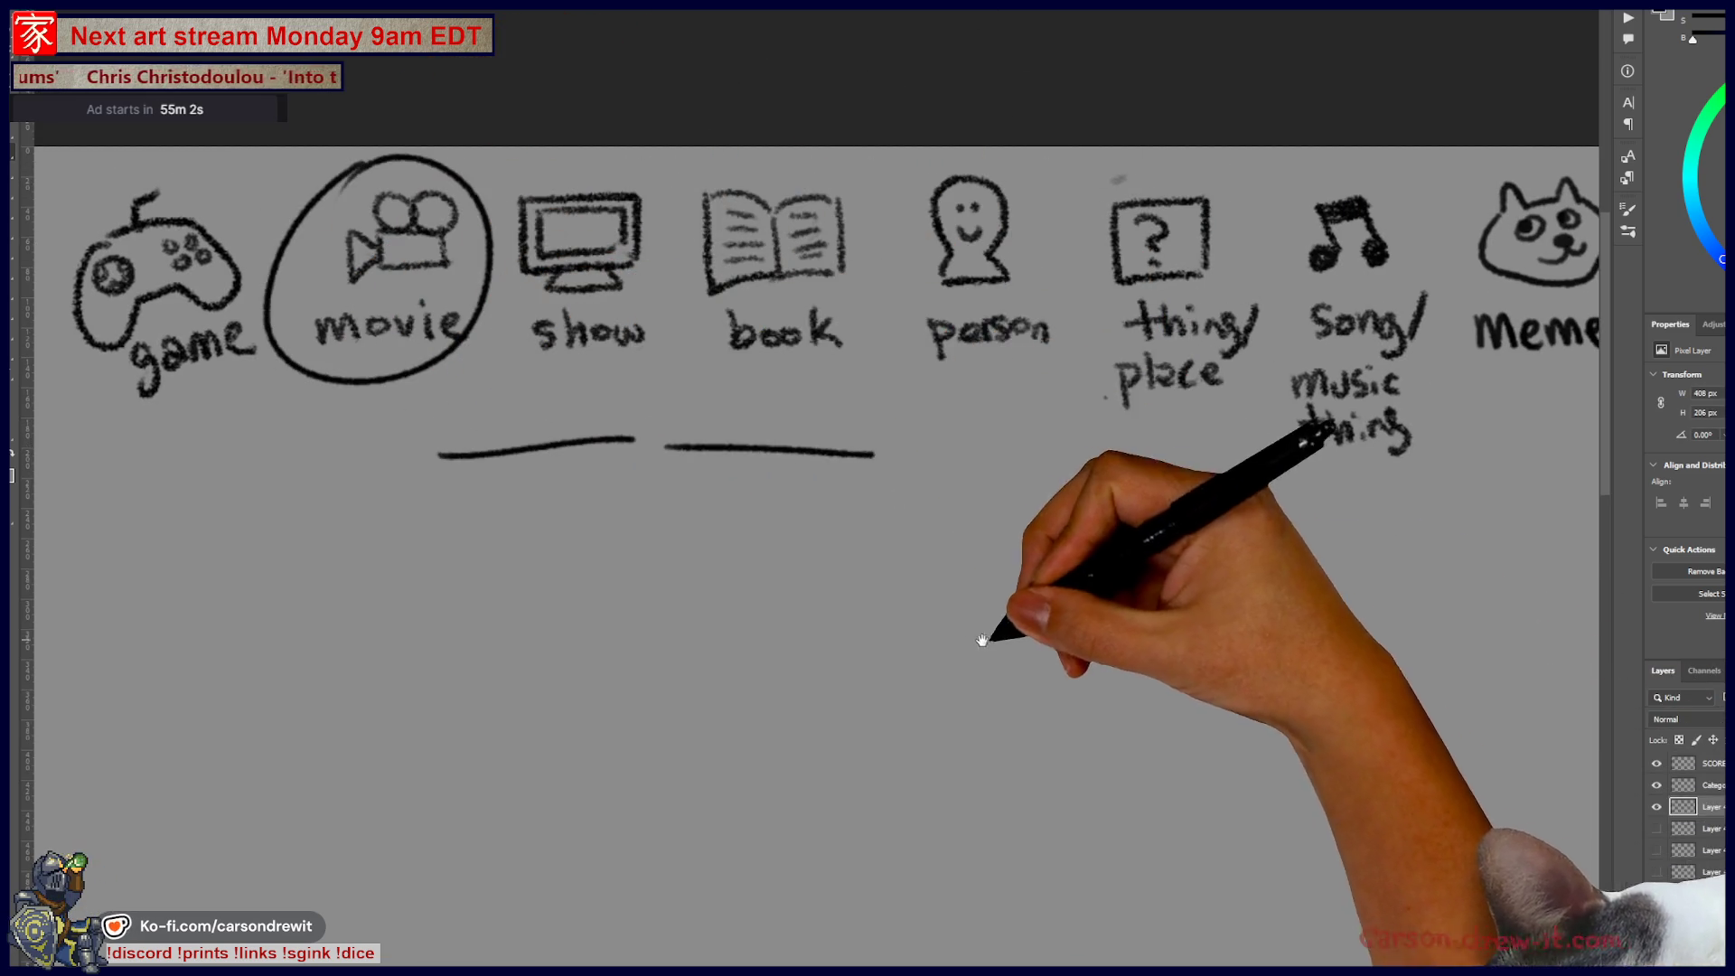
{"action": "left_click_drag", "start_coordinate": [998, 607], "coordinate": [1210, 399]}
{"action": "mouse_move", "coordinate": [310, 492]}
{"action": "left_mouse_down"}
{"action": "mouse_move", "coordinate": [472, 443]}
{"action": "mouse_move", "coordinate": [360, 490]}
{"action": "left_mouse_up"}
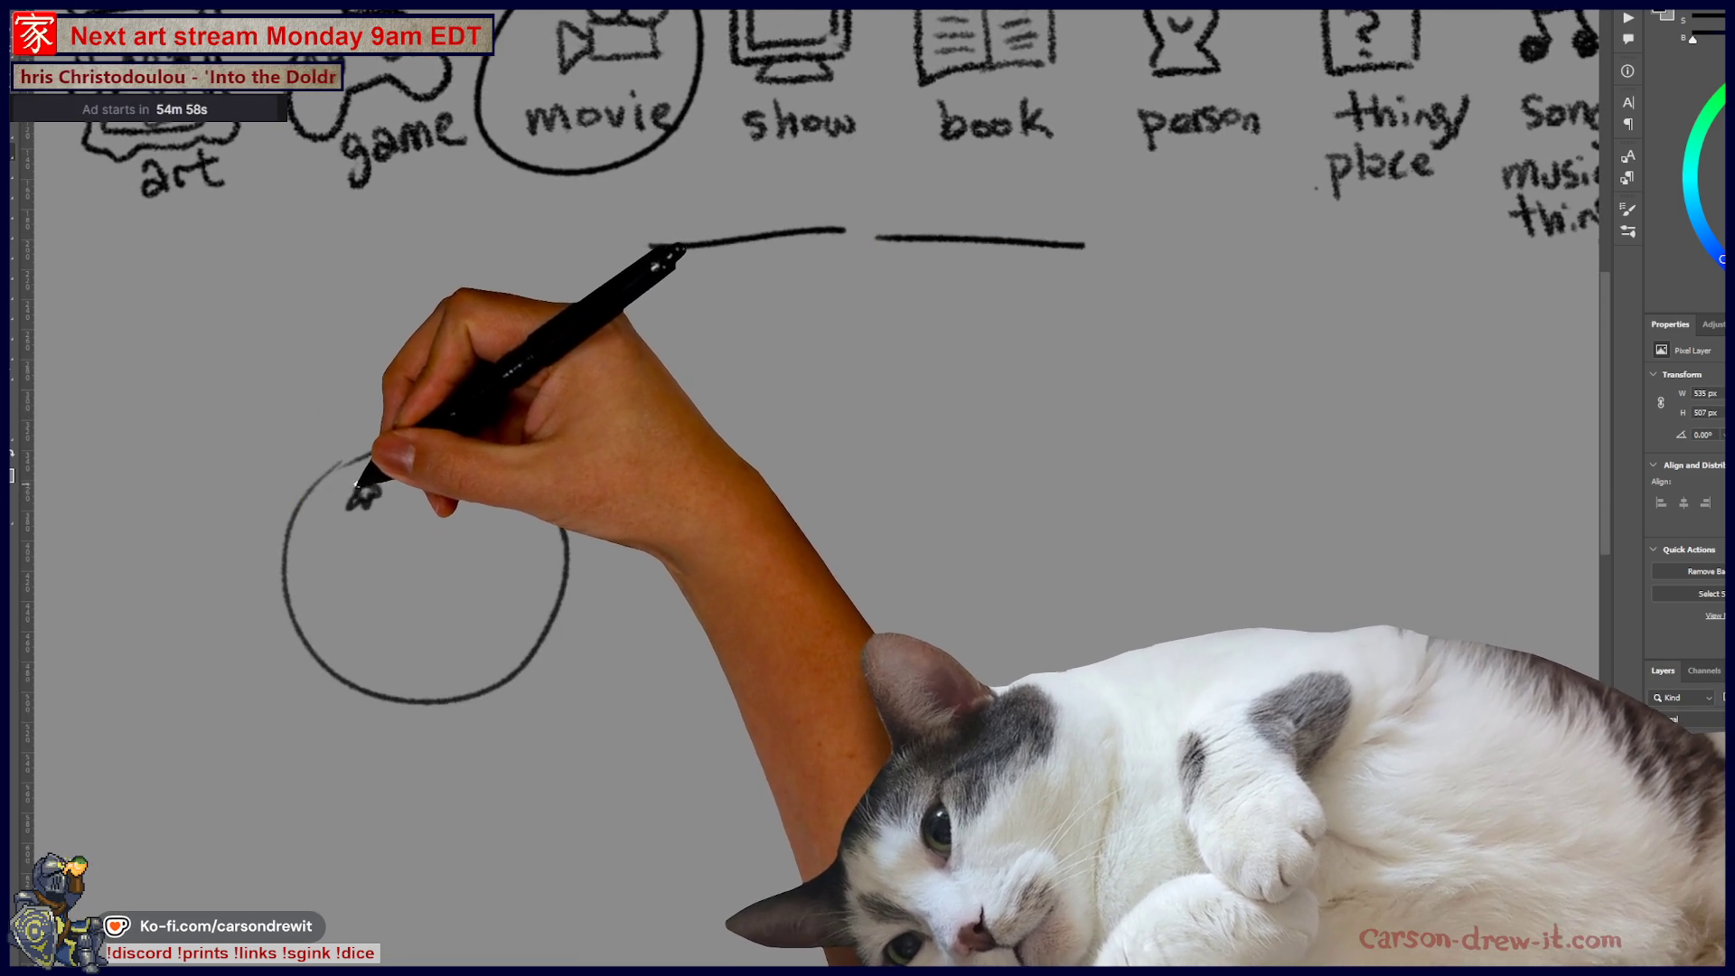
{"action": "left_click", "coordinate": [366, 617]}
{"action": "left_click", "coordinate": [378, 649]}
- Finish stippling peel dots across the first orange
{"action": "left_click", "coordinate": [421, 636]}
{"action": "left_click", "coordinate": [430, 594]}
{"action": "left_click", "coordinate": [437, 574]}
{"action": "left_click", "coordinate": [502, 610]}
{"action": "left_click", "coordinate": [525, 593]}
{"action": "left_click", "coordinate": [511, 538]}
- Sketch a cut orange beside it with rind, pulp and segment lines, plus a connecting curve
{"action": "scroll", "coordinate": [504, 515], "scroll_direction": "right", "scroll_amount": 3}
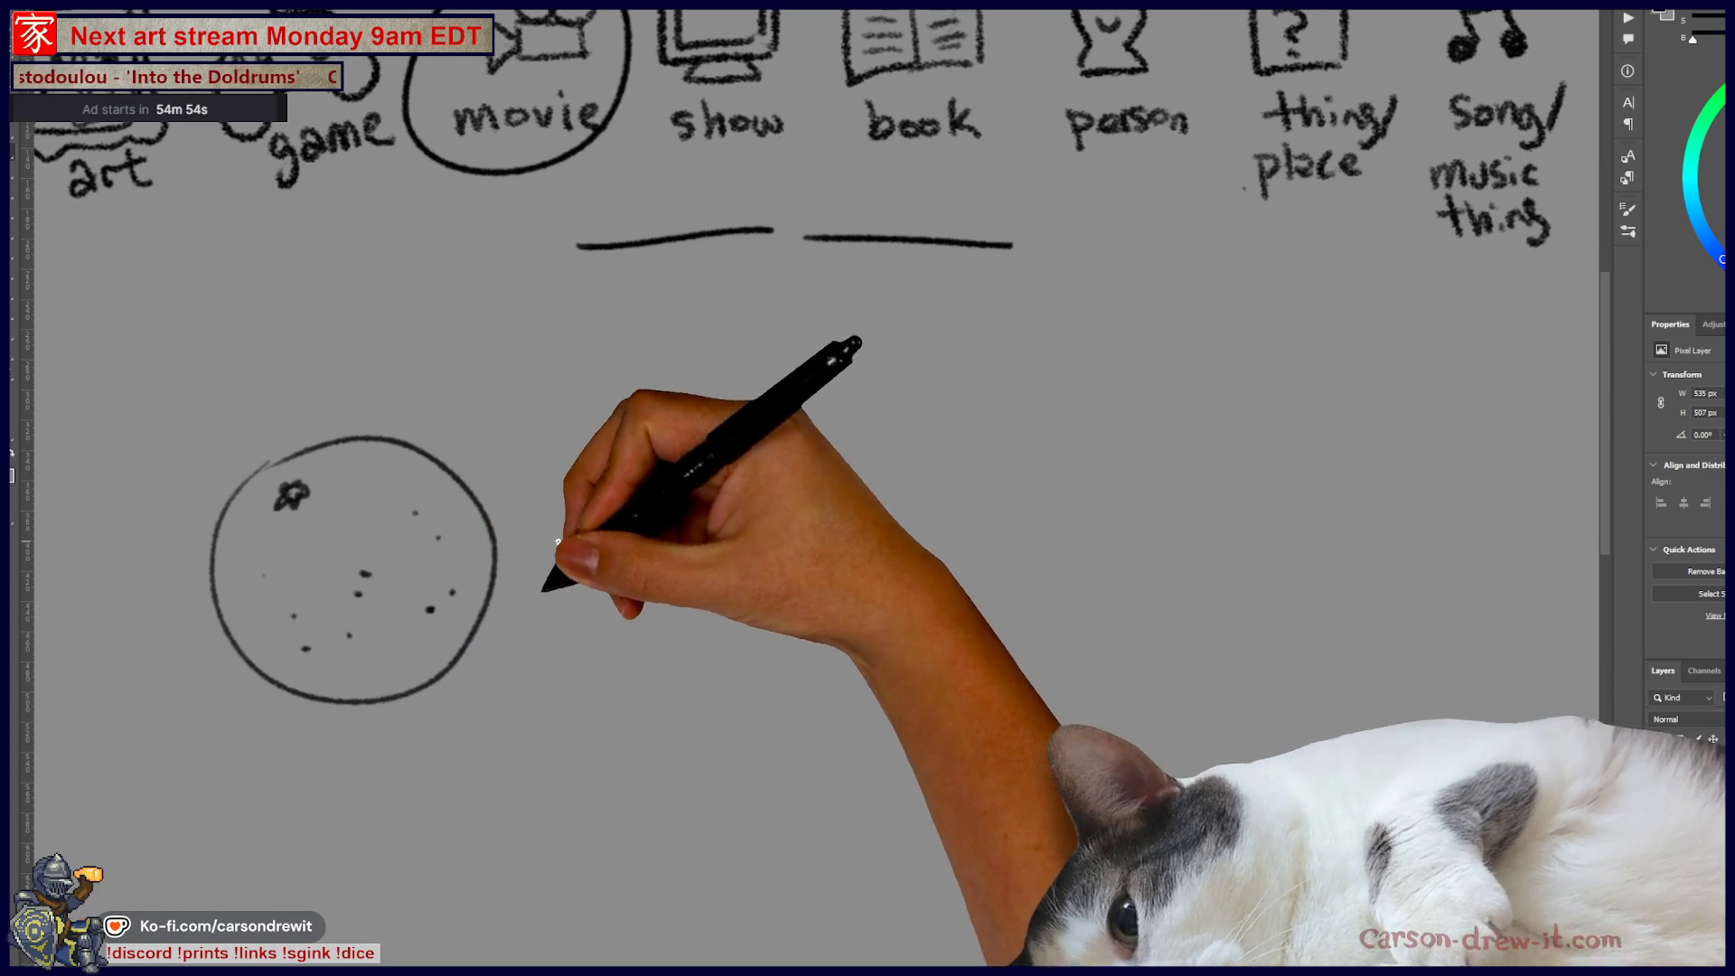
{"action": "scroll", "coordinate": [561, 564], "scroll_direction": "right", "scroll_amount": 2}
{"action": "mouse_move", "coordinate": [570, 468]}
{"action": "left_mouse_down"}
{"action": "mouse_move", "coordinate": [677, 710]}
{"action": "mouse_move", "coordinate": [796, 610]}
{"action": "left_mouse_up"}
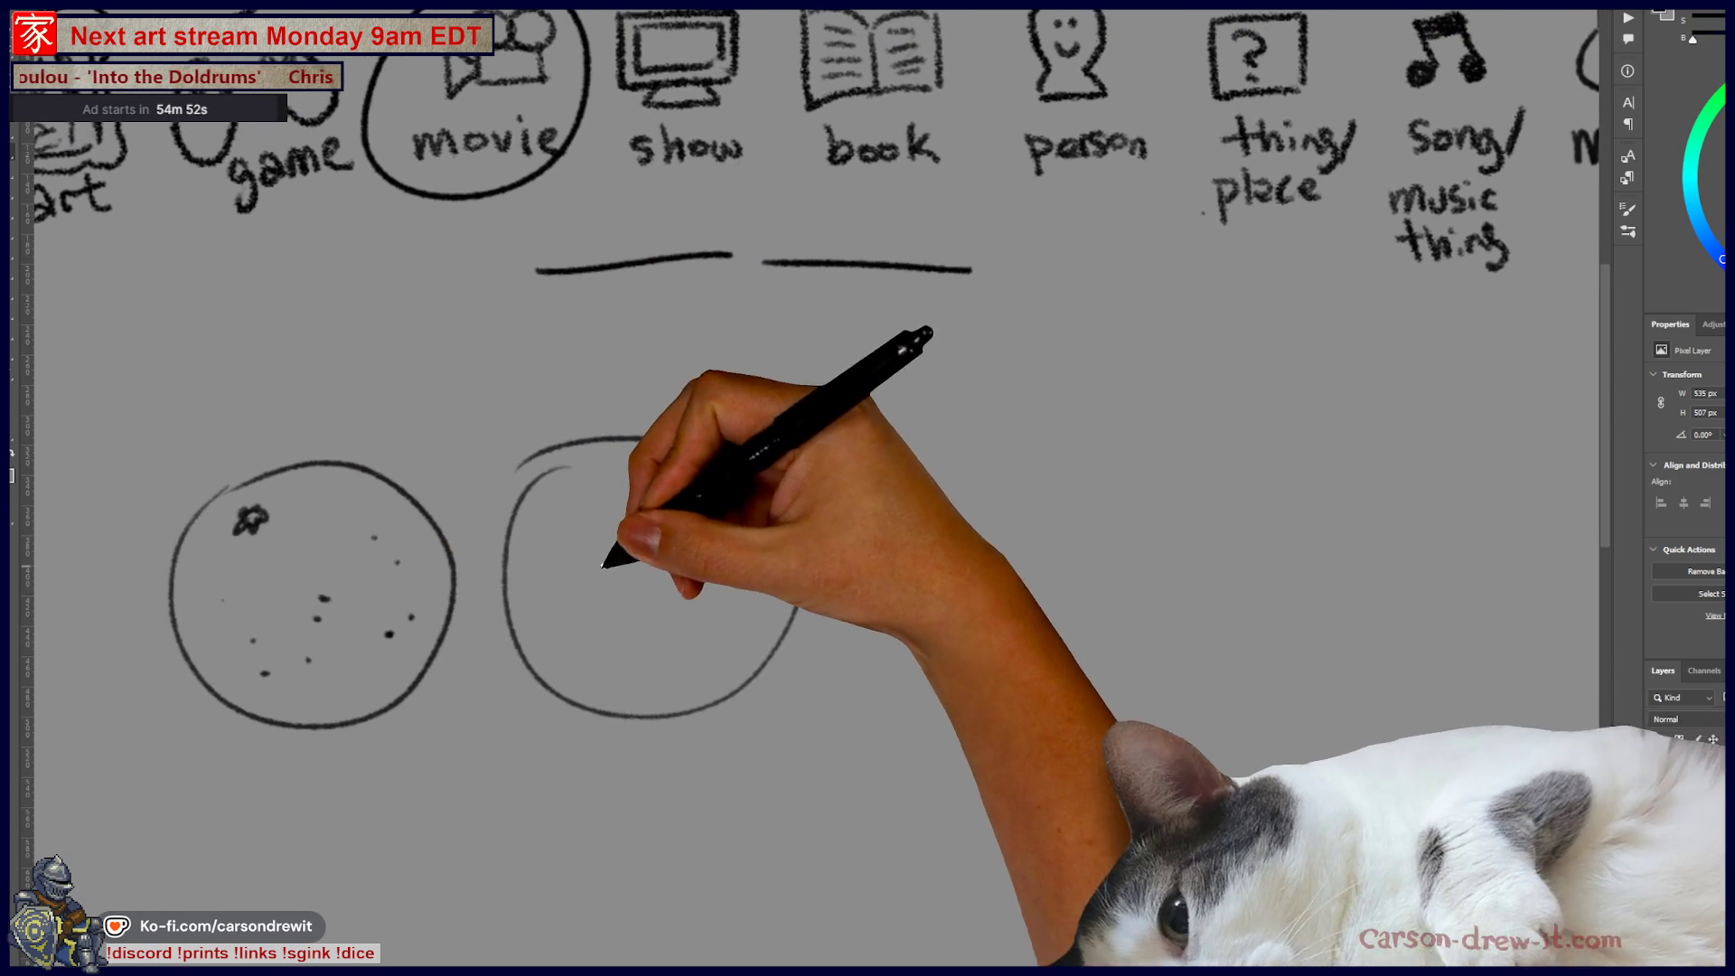
{"action": "mouse_move", "coordinate": [551, 491]}
{"action": "left_mouse_down"}
{"action": "mouse_move", "coordinate": [600, 678]}
{"action": "mouse_move", "coordinate": [709, 678]}
{"action": "mouse_move", "coordinate": [550, 496]}
{"action": "mouse_move", "coordinate": [666, 585]}
{"action": "mouse_move", "coordinate": [779, 615]}
{"action": "left_mouse_up"}
{"action": "mouse_move", "coordinate": [611, 490]}
{"action": "left_mouse_down"}
{"action": "mouse_move", "coordinate": [659, 503]}
{"action": "mouse_move", "coordinate": [740, 605]}
{"action": "left_mouse_up"}
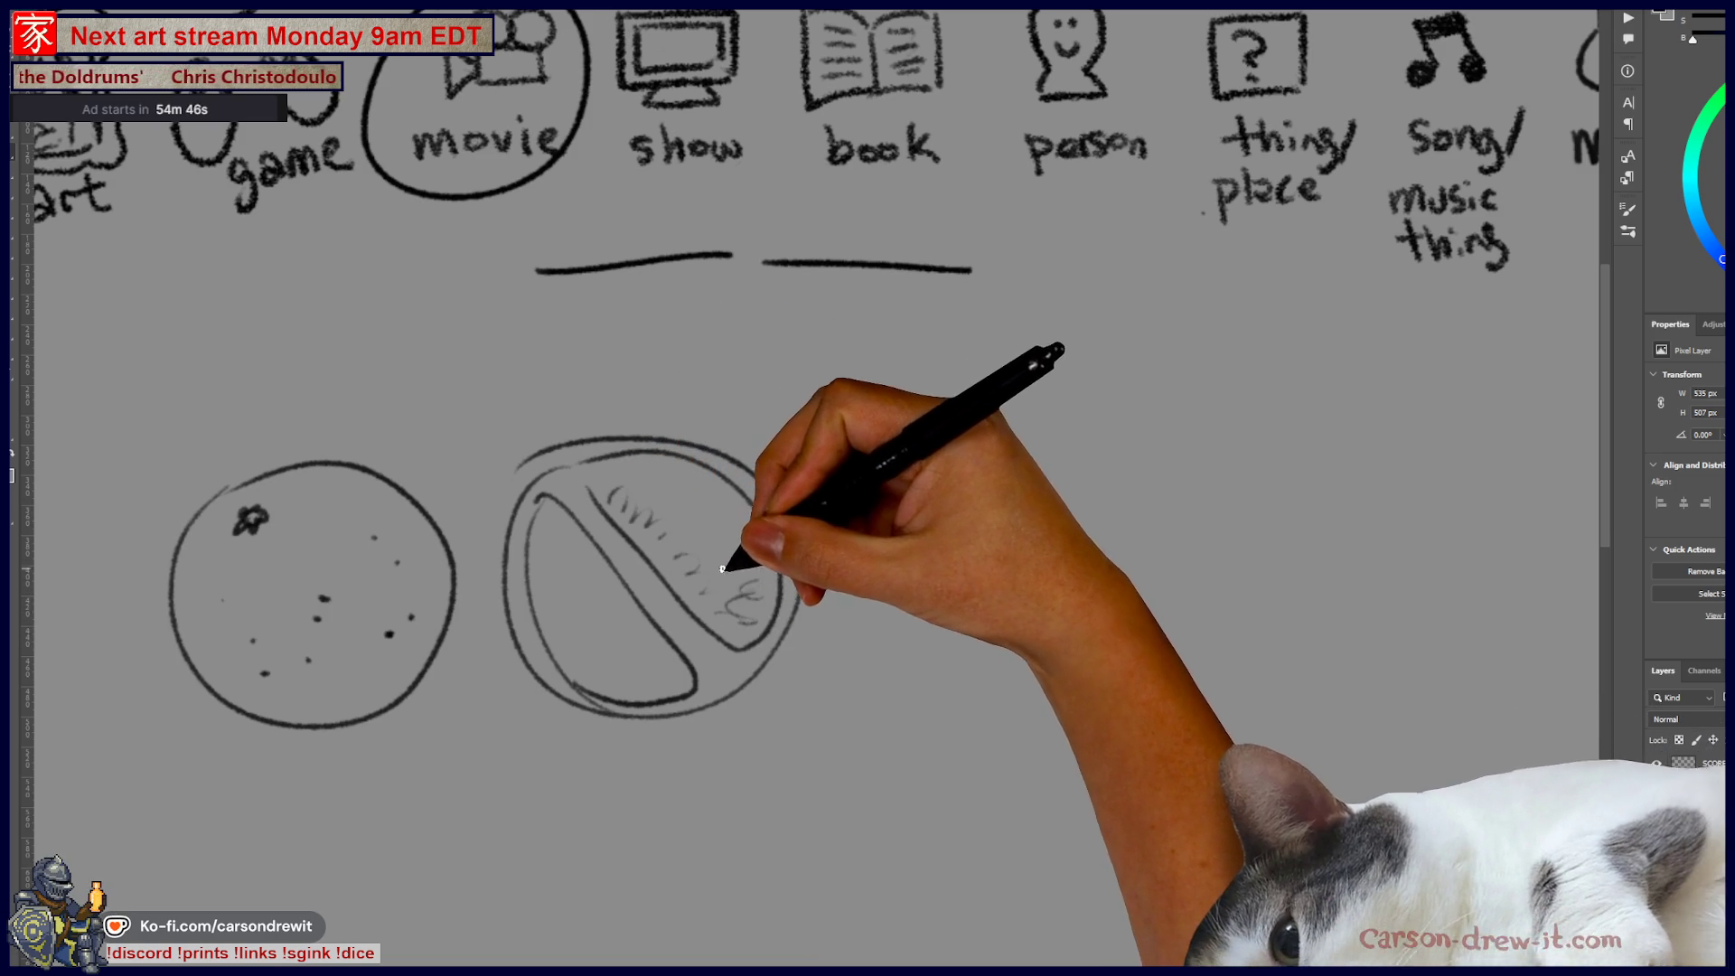
{"action": "left_click_drag", "start_coordinate": [638, 467], "coordinate": [676, 516]}
{"action": "mouse_move", "coordinate": [764, 547]}
{"action": "left_mouse_down"}
{"action": "mouse_move", "coordinate": [570, 523]}
{"action": "mouse_move", "coordinate": [639, 600]}
{"action": "mouse_move", "coordinate": [561, 561]}
{"action": "mouse_move", "coordinate": [667, 620]}
{"action": "mouse_move", "coordinate": [666, 639]}
{"action": "mouse_move", "coordinate": [569, 497]}
{"action": "mouse_move", "coordinate": [612, 621]}
{"action": "mouse_move", "coordinate": [620, 561]}
{"action": "mouse_move", "coordinate": [643, 620]}
{"action": "mouse_move", "coordinate": [627, 554]}
{"action": "mouse_move", "coordinate": [792, 605]}
{"action": "left_mouse_up"}
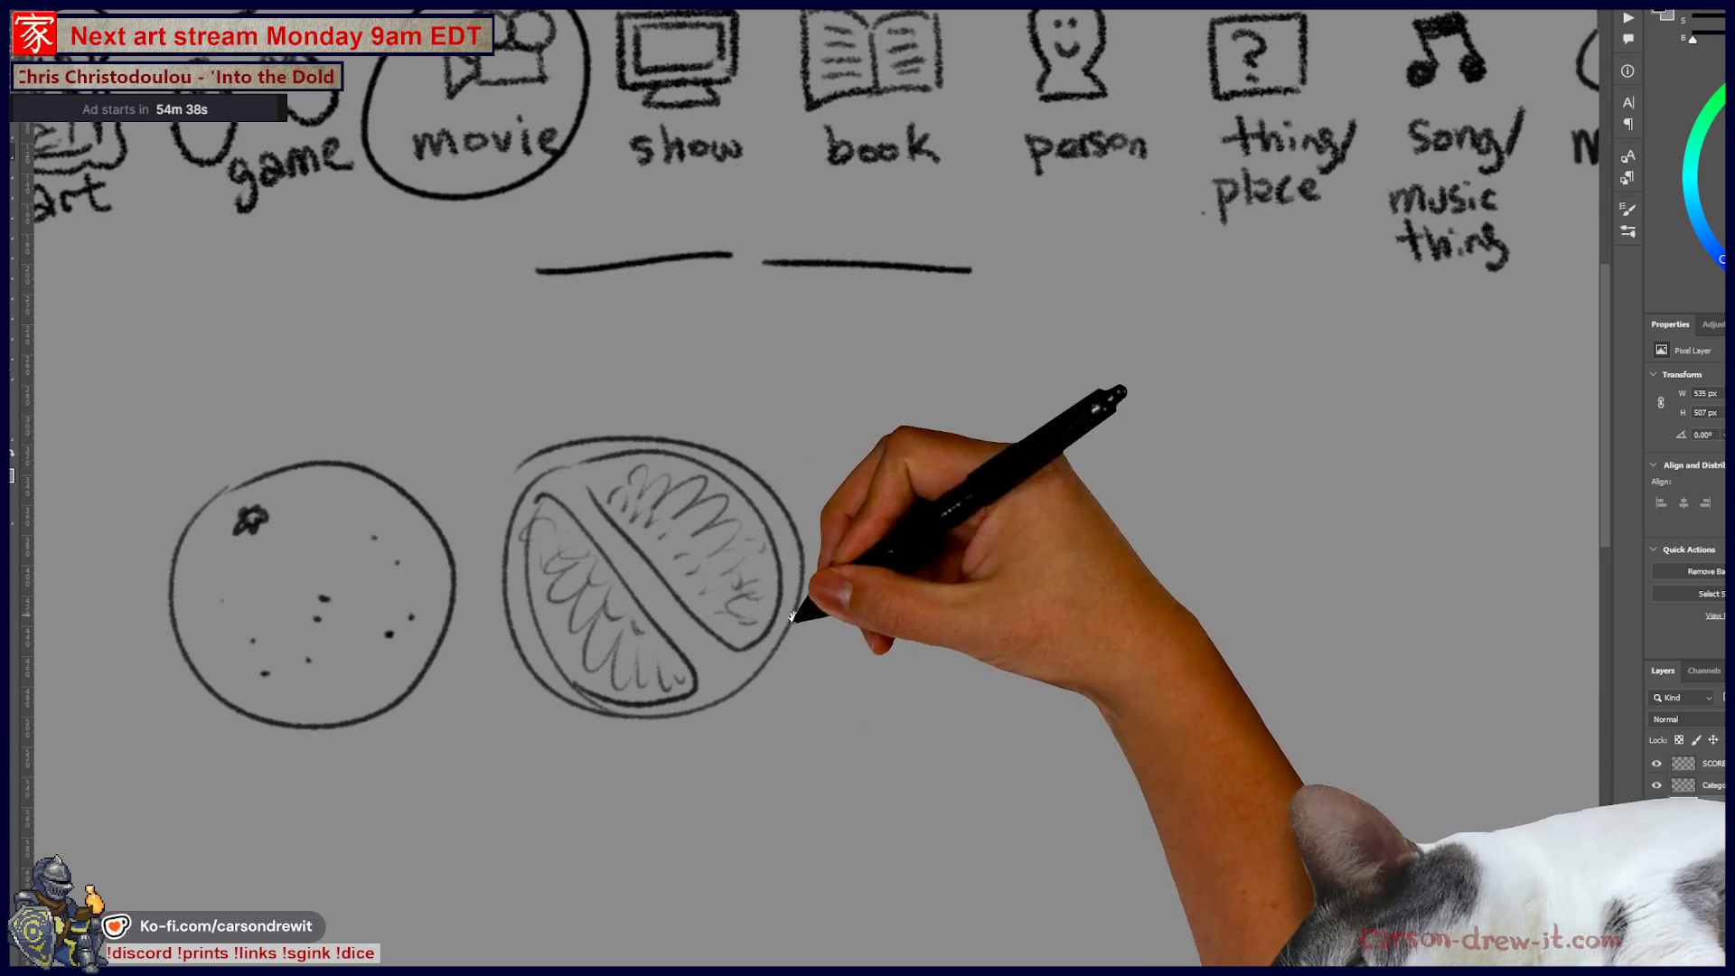
{"action": "mouse_move", "coordinate": [667, 517]}
{"action": "left_mouse_down"}
{"action": "mouse_move", "coordinate": [792, 479]}
{"action": "mouse_move", "coordinate": [847, 493]}
{"action": "left_mouse_up"}
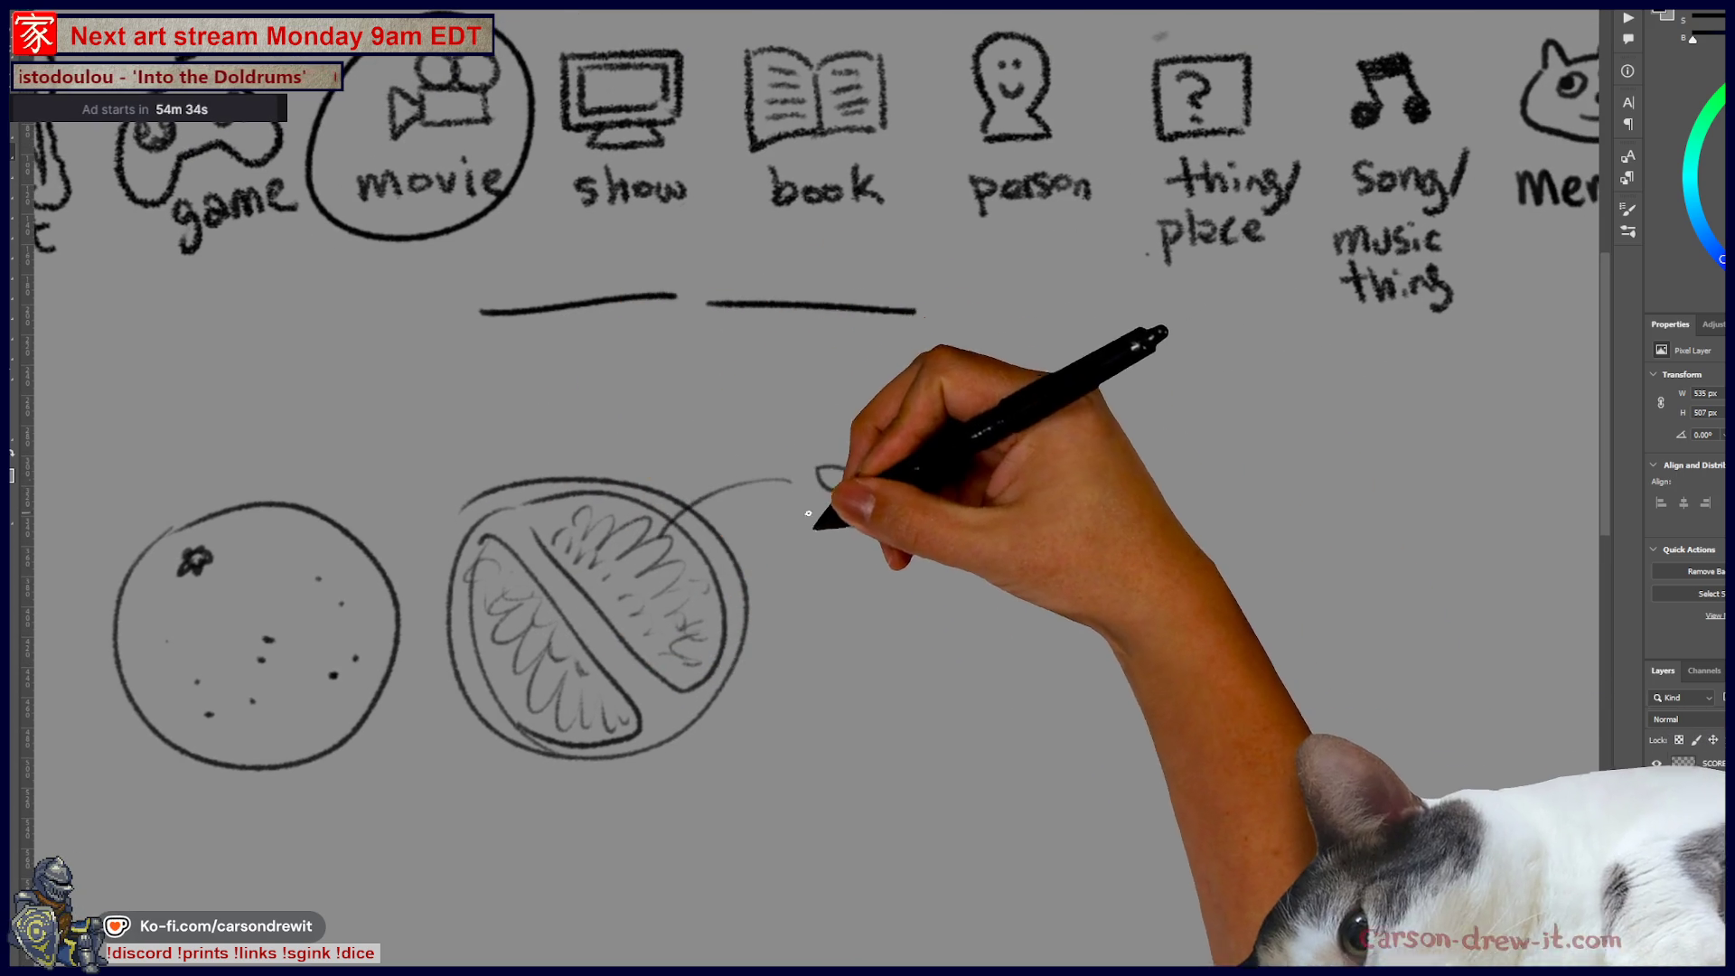
- Sketch an open book with both pages outlined, then hide the fruit-and-book layer
{"action": "mouse_move", "coordinate": [721, 427]}
{"action": "left_mouse_down"}
{"action": "mouse_move", "coordinate": [845, 601]}
{"action": "mouse_move", "coordinate": [989, 540]}
{"action": "left_mouse_up"}
{"action": "left_click_drag", "start_coordinate": [845, 610], "coordinate": [981, 561]}
{"action": "mouse_move", "coordinate": [740, 426]}
{"action": "left_mouse_down"}
{"action": "mouse_move", "coordinate": [860, 399]}
{"action": "mouse_move", "coordinate": [957, 411]}
{"action": "mouse_move", "coordinate": [1003, 524]}
{"action": "left_mouse_up"}
{"action": "mouse_move", "coordinate": [947, 418]}
{"action": "left_mouse_down"}
{"action": "mouse_move", "coordinate": [1071, 366]}
{"action": "mouse_move", "coordinate": [1134, 425]}
{"action": "left_mouse_up"}
{"action": "left_click_drag", "start_coordinate": [1007, 544], "coordinate": [1103, 503]}
{"action": "left_click_drag", "start_coordinate": [1134, 424], "coordinate": [1180, 481]}
{"action": "left_click_drag", "start_coordinate": [1010, 551], "coordinate": [1171, 493]}
{"action": "left_click_drag", "start_coordinate": [1278, 632], "coordinate": [1235, 700]}
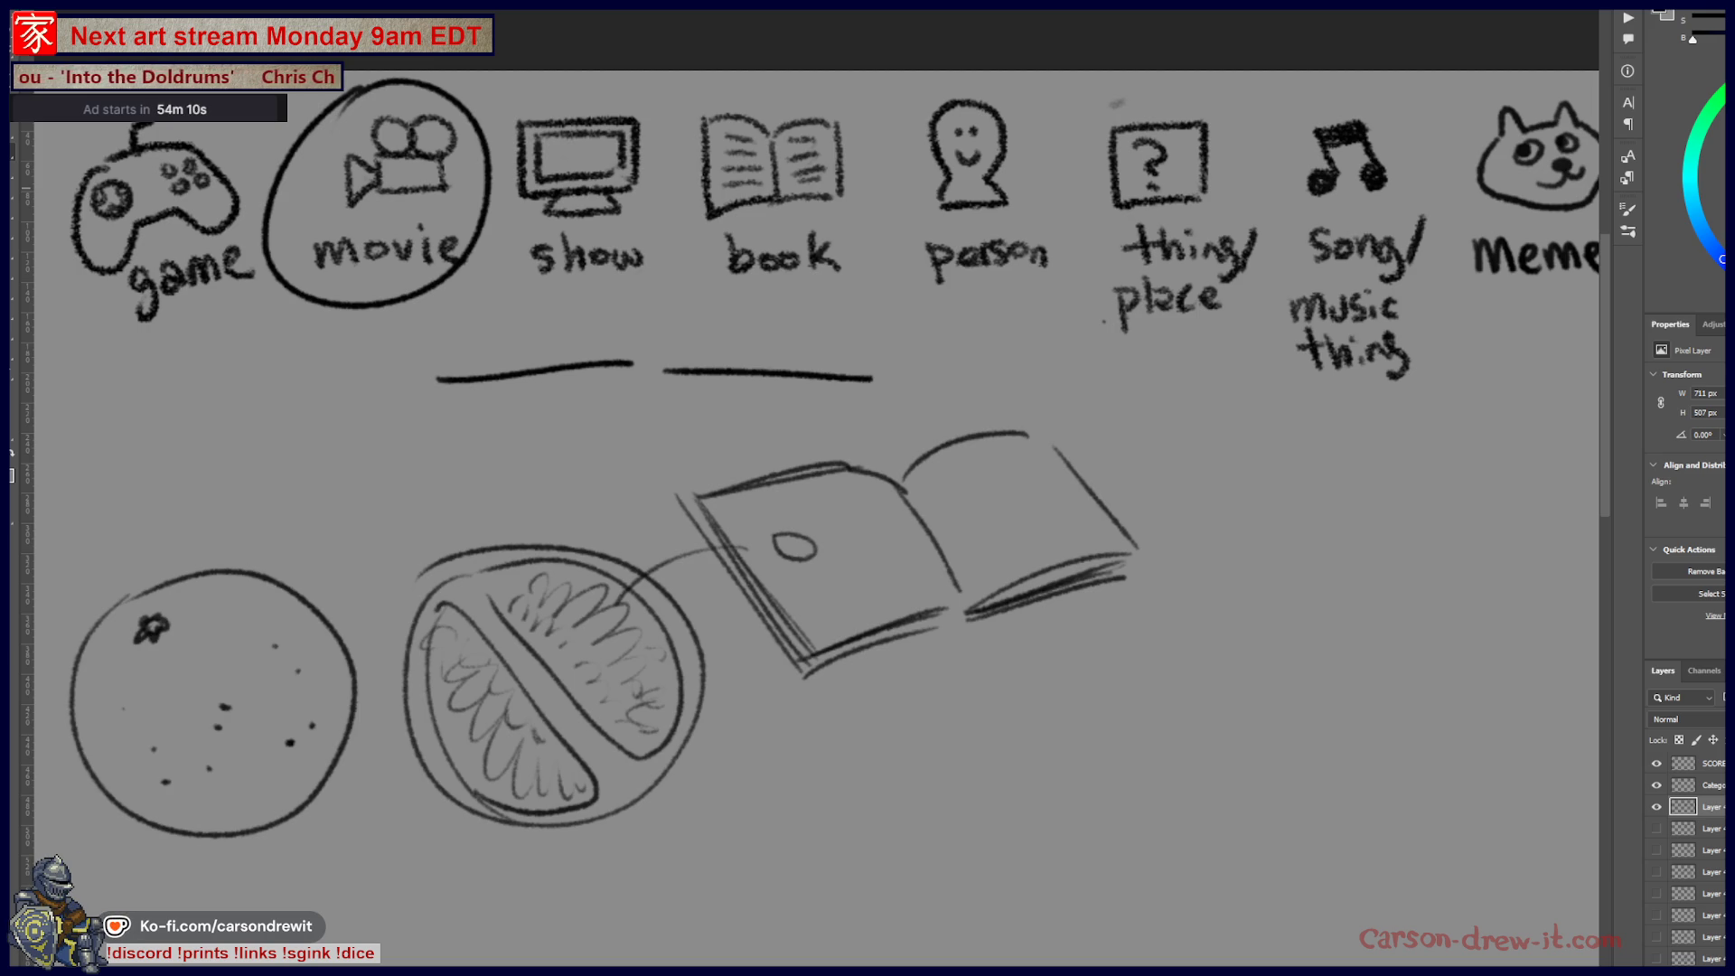
{"action": "left_click", "coordinate": [1657, 807]}
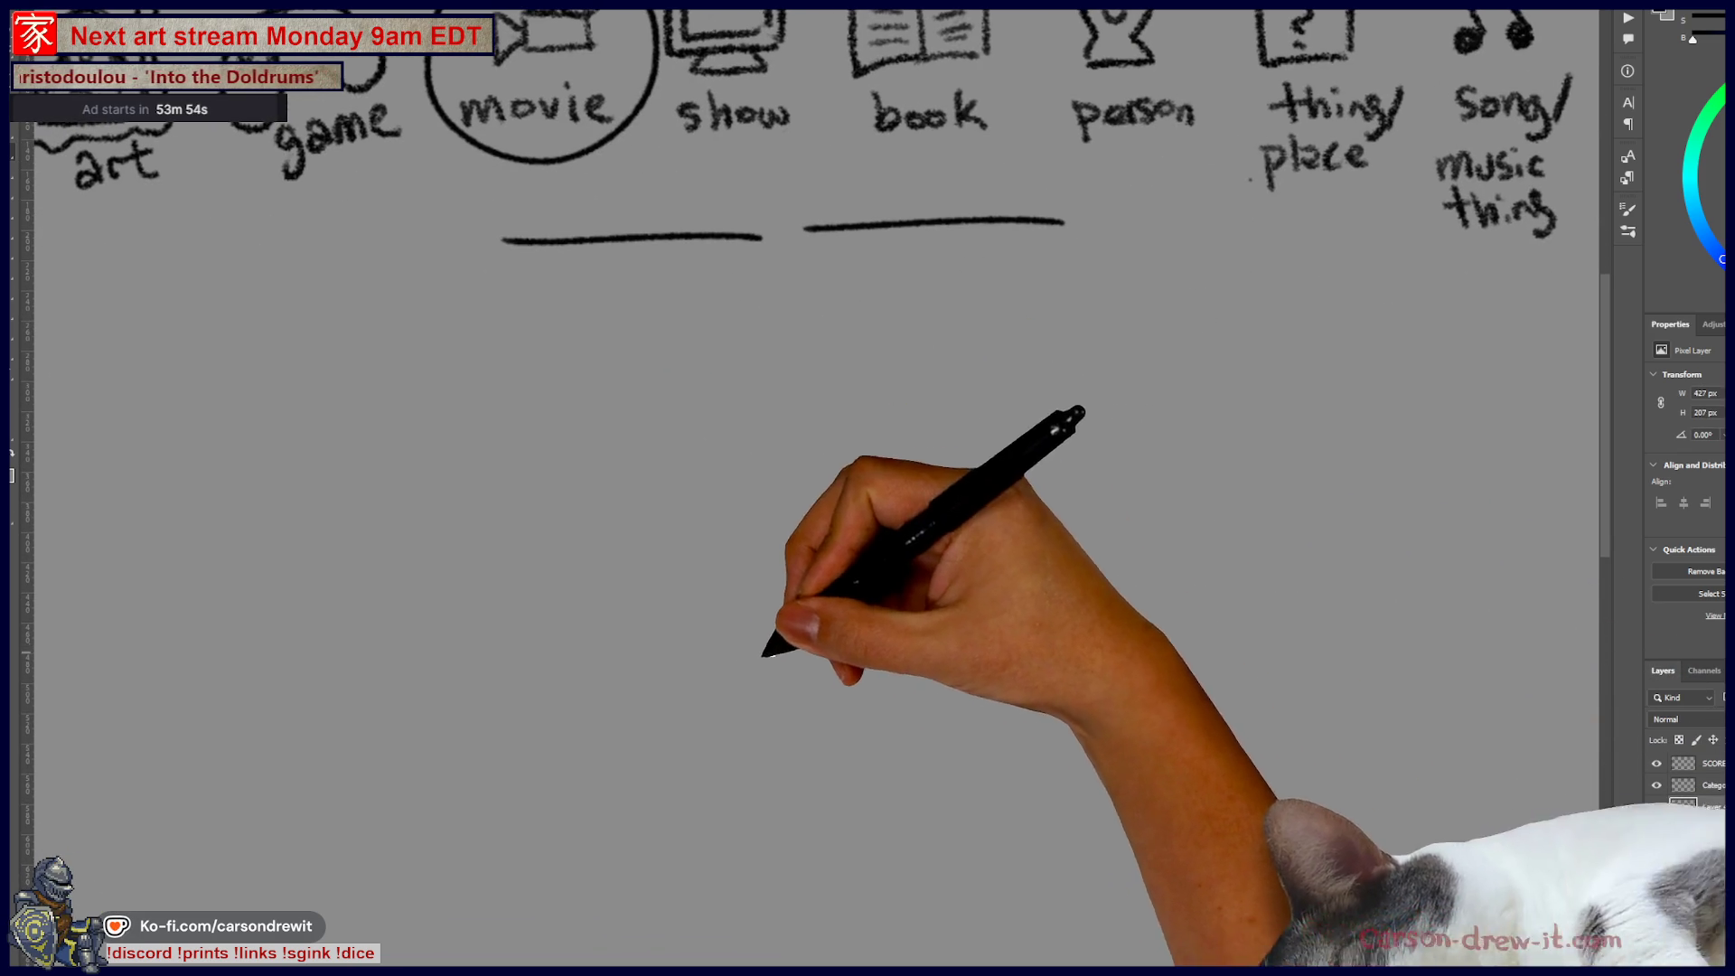
- Draw the toilet's seat ellipses and its tank with the lid
{"action": "left_click_drag", "start_coordinate": [863, 622], "coordinate": [1063, 680]}
{"action": "mouse_move", "coordinate": [907, 635]}
{"action": "left_mouse_down"}
{"action": "mouse_move", "coordinate": [802, 697]}
{"action": "mouse_move", "coordinate": [1039, 674]}
{"action": "mouse_move", "coordinate": [909, 624]}
{"action": "mouse_move", "coordinate": [908, 477]}
{"action": "mouse_move", "coordinate": [1076, 660]}
{"action": "left_mouse_up"}
{"action": "left_click_drag", "start_coordinate": [913, 462], "coordinate": [1084, 484]}
{"action": "left_click_drag", "start_coordinate": [1097, 524], "coordinate": [1099, 646]}
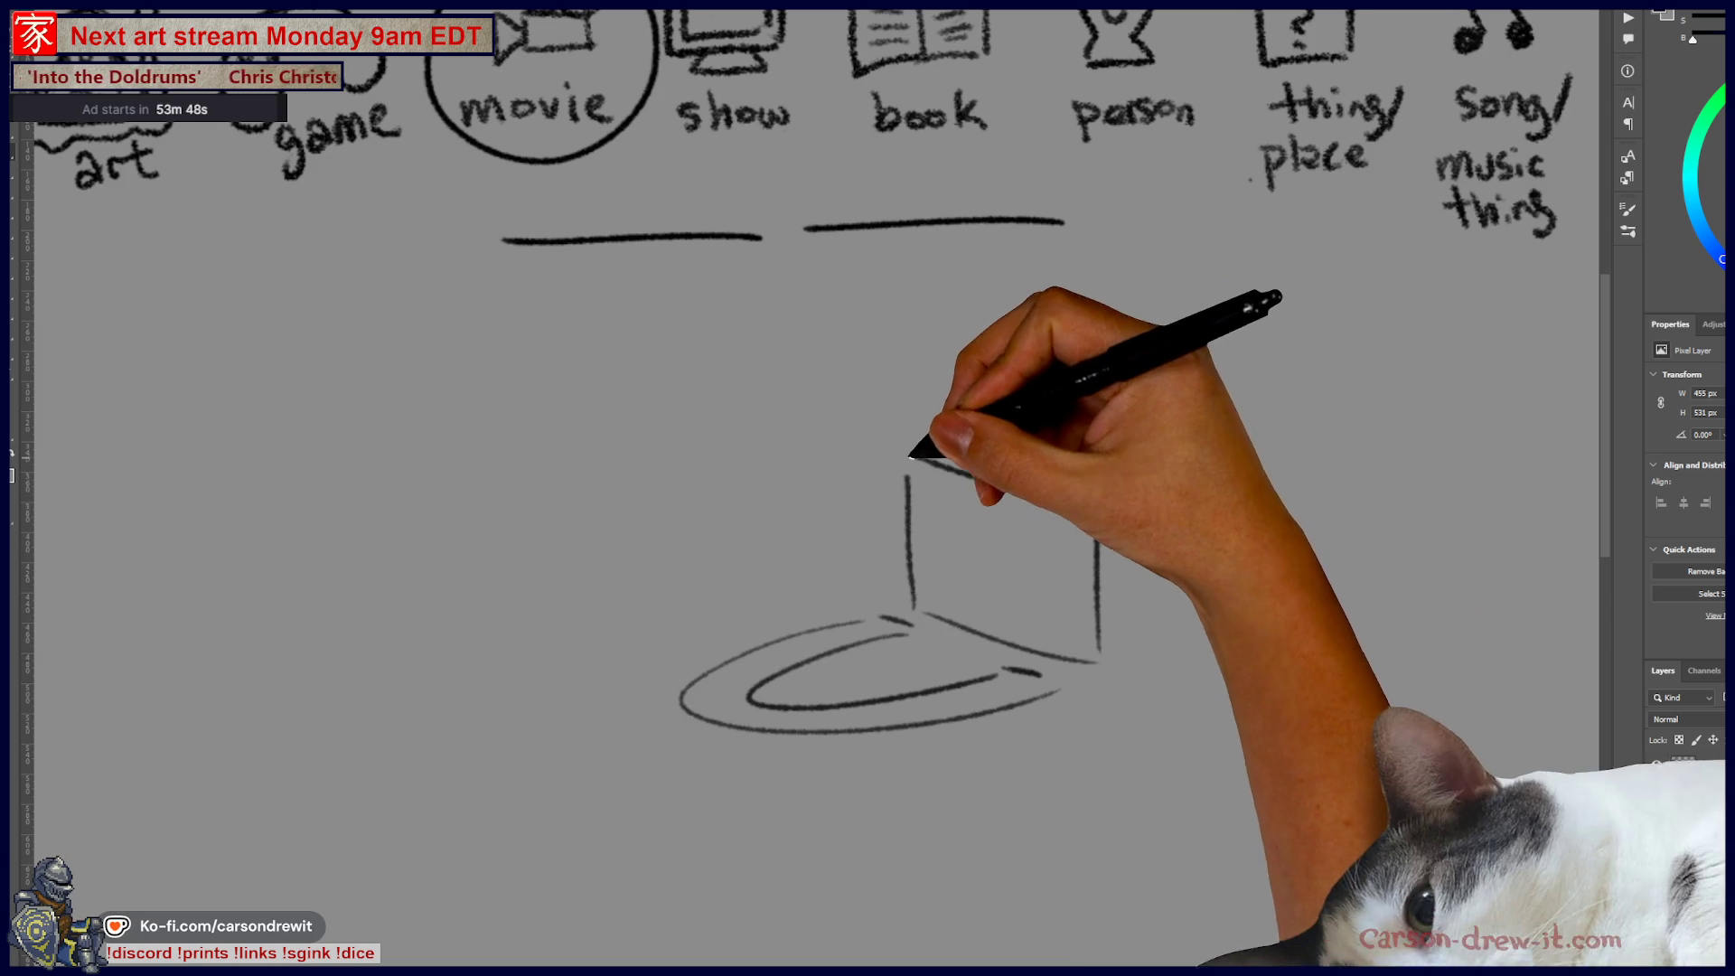
{"action": "mouse_move", "coordinate": [904, 430]}
{"action": "left_mouse_down"}
{"action": "mouse_move", "coordinate": [900, 409]}
{"action": "mouse_move", "coordinate": [1123, 407]}
{"action": "mouse_move", "coordinate": [1085, 447]}
{"action": "mouse_move", "coordinate": [1101, 502]}
{"action": "left_mouse_up"}
{"action": "left_click_drag", "start_coordinate": [1143, 419], "coordinate": [1227, 435]}
{"action": "mouse_move", "coordinate": [1227, 436]}
{"action": "left_mouse_down"}
{"action": "mouse_move", "coordinate": [1229, 466]}
{"action": "mouse_move", "coordinate": [1211, 449]}
{"action": "left_mouse_up"}
{"action": "mouse_move", "coordinate": [1104, 501]}
{"action": "left_mouse_down"}
{"action": "mouse_move", "coordinate": [1209, 479]}
{"action": "mouse_move", "coordinate": [1206, 618]}
{"action": "left_mouse_up"}
- Outline the toilet bowl's rim and sides, plus its base, front foot and curled leg
{"action": "left_click_drag", "start_coordinate": [1193, 632], "coordinate": [1164, 645]}
{"action": "mouse_move", "coordinate": [949, 723]}
{"action": "left_mouse_down"}
{"action": "mouse_move", "coordinate": [714, 719]}
{"action": "mouse_move", "coordinate": [883, 822]}
{"action": "mouse_move", "coordinate": [931, 825]}
{"action": "mouse_move", "coordinate": [1035, 814]}
{"action": "mouse_move", "coordinate": [1057, 690]}
{"action": "left_mouse_up"}
{"action": "left_click_drag", "start_coordinate": [1003, 669], "coordinate": [1040, 674]}
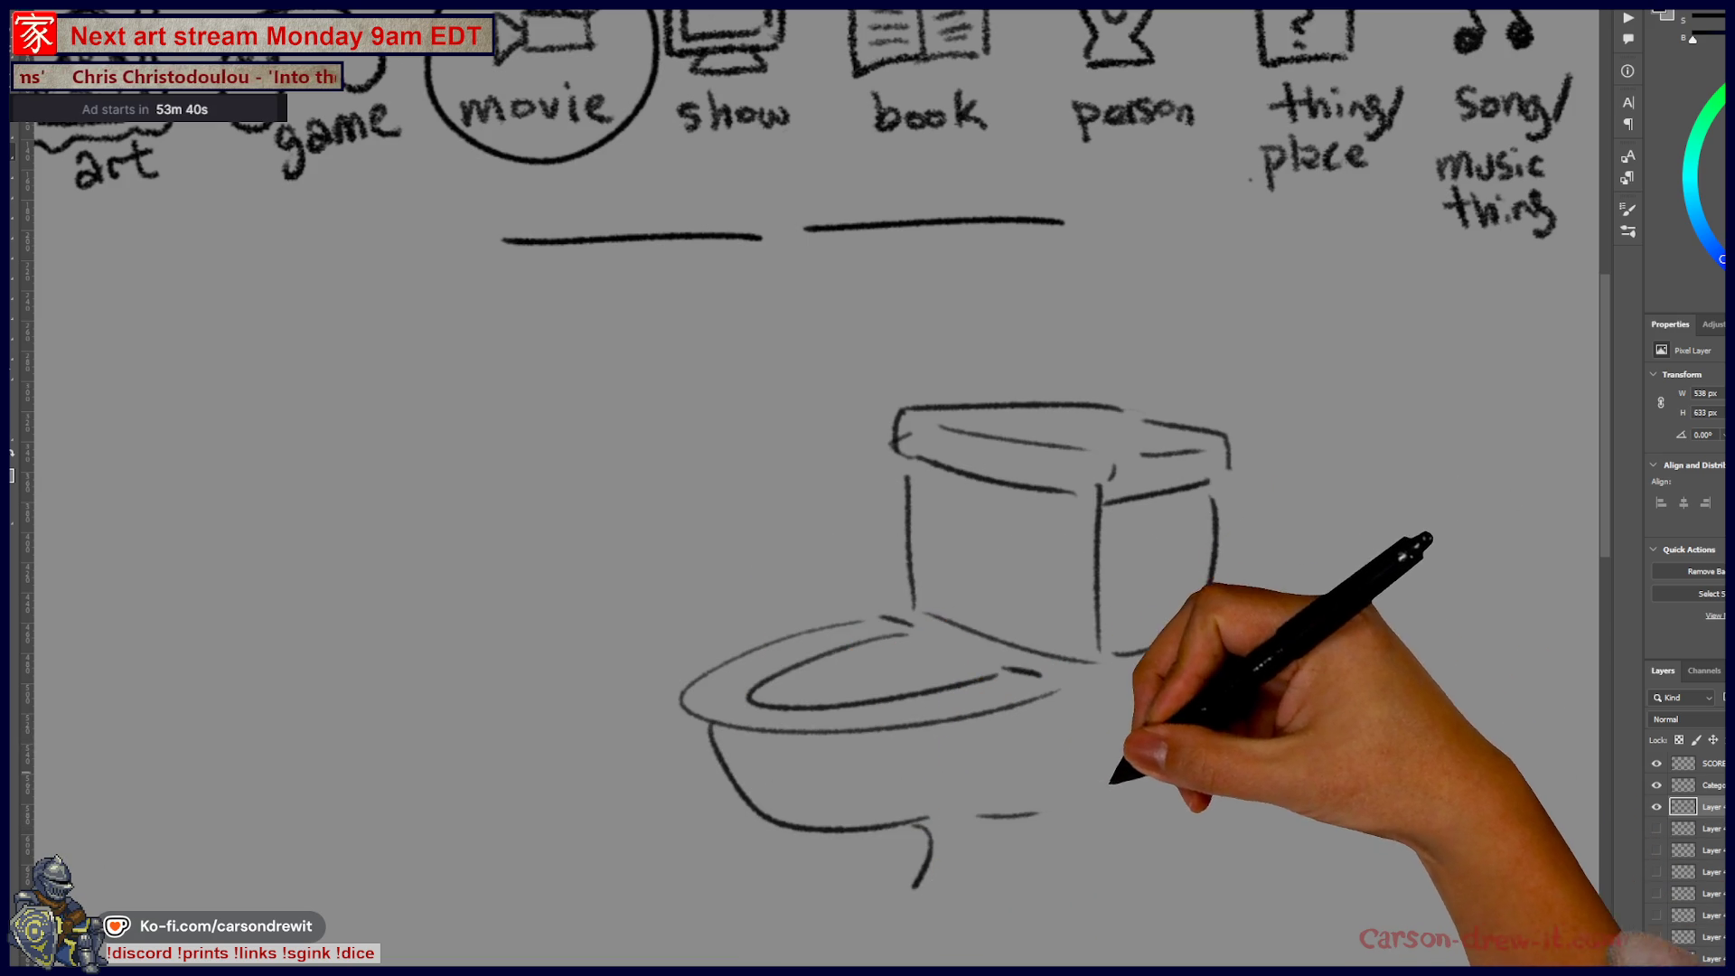
{"action": "left_click_drag", "start_coordinate": [1179, 652], "coordinate": [1098, 783]}
{"action": "left_click_drag", "start_coordinate": [1107, 791], "coordinate": [1121, 839]}
{"action": "mouse_move", "coordinate": [929, 849]}
{"action": "left_mouse_down"}
{"action": "mouse_move", "coordinate": [836, 884]}
{"action": "mouse_move", "coordinate": [921, 958]}
{"action": "mouse_move", "coordinate": [1158, 873]}
{"action": "left_mouse_up"}
{"action": "left_click_drag", "start_coordinate": [931, 915], "coordinate": [950, 927]}
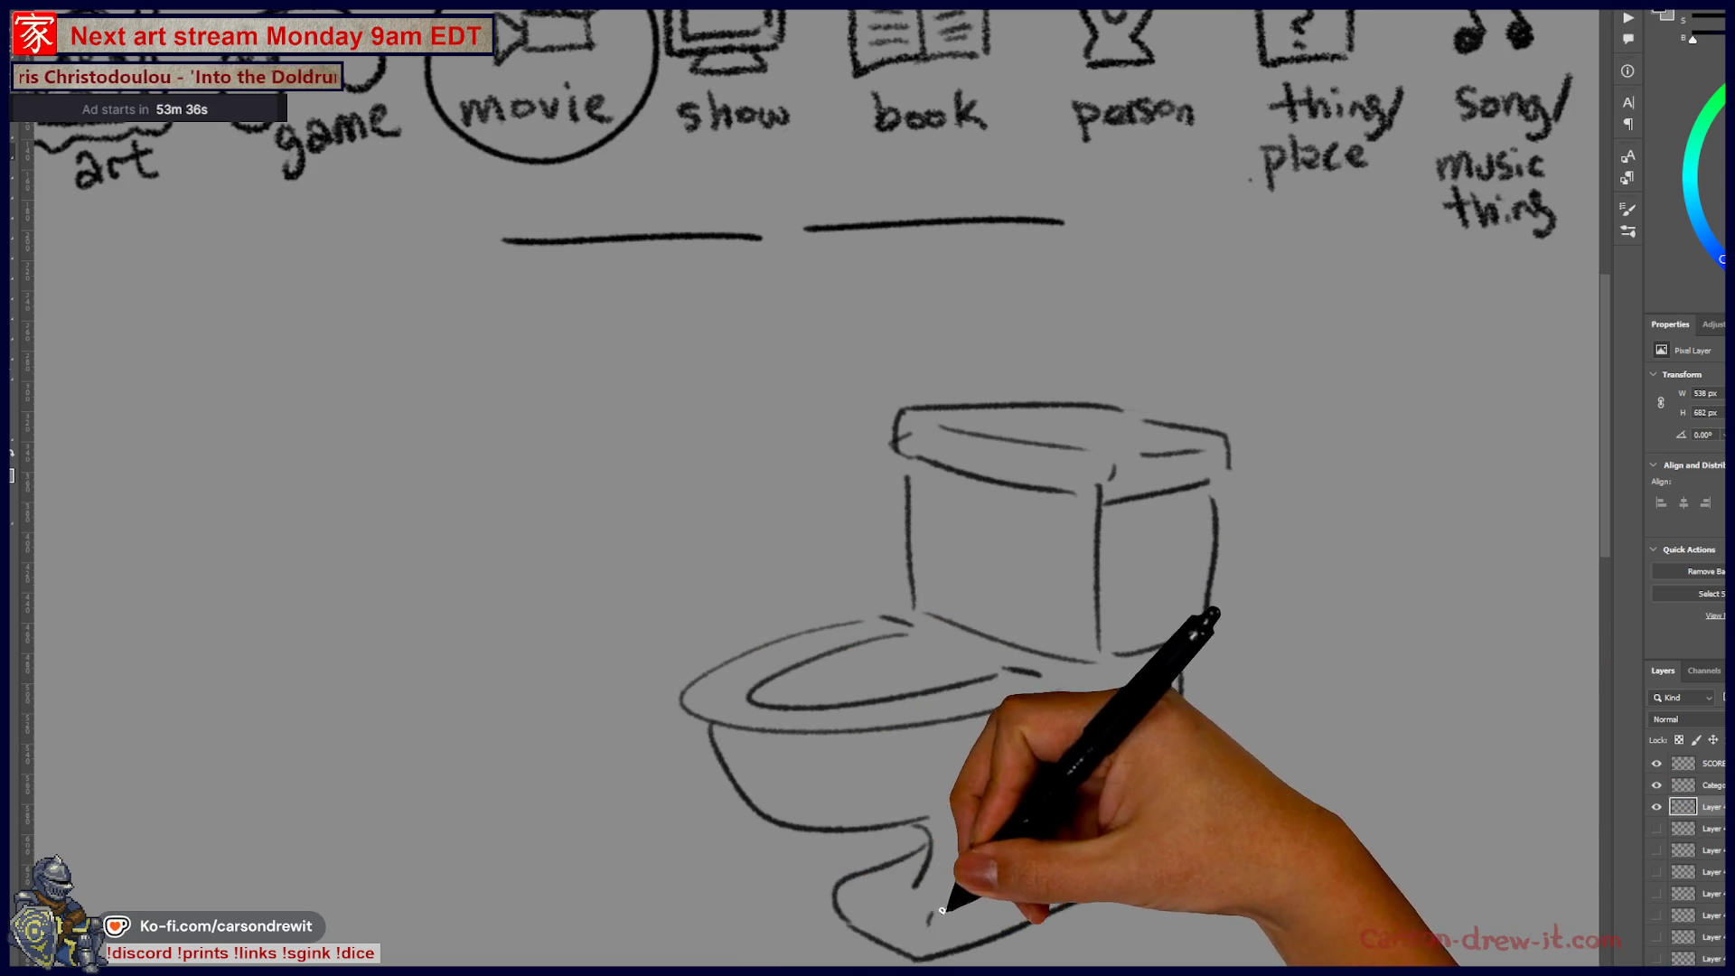
{"action": "left_click_drag", "start_coordinate": [849, 889], "coordinate": [875, 894]}
{"action": "left_click_drag", "start_coordinate": [929, 836], "coordinate": [915, 886]}
{"action": "mouse_move", "coordinate": [1105, 794]}
{"action": "left_mouse_down"}
{"action": "mouse_move", "coordinate": [1095, 830]}
{"action": "mouse_move", "coordinate": [1166, 851]}
{"action": "left_mouse_up"}
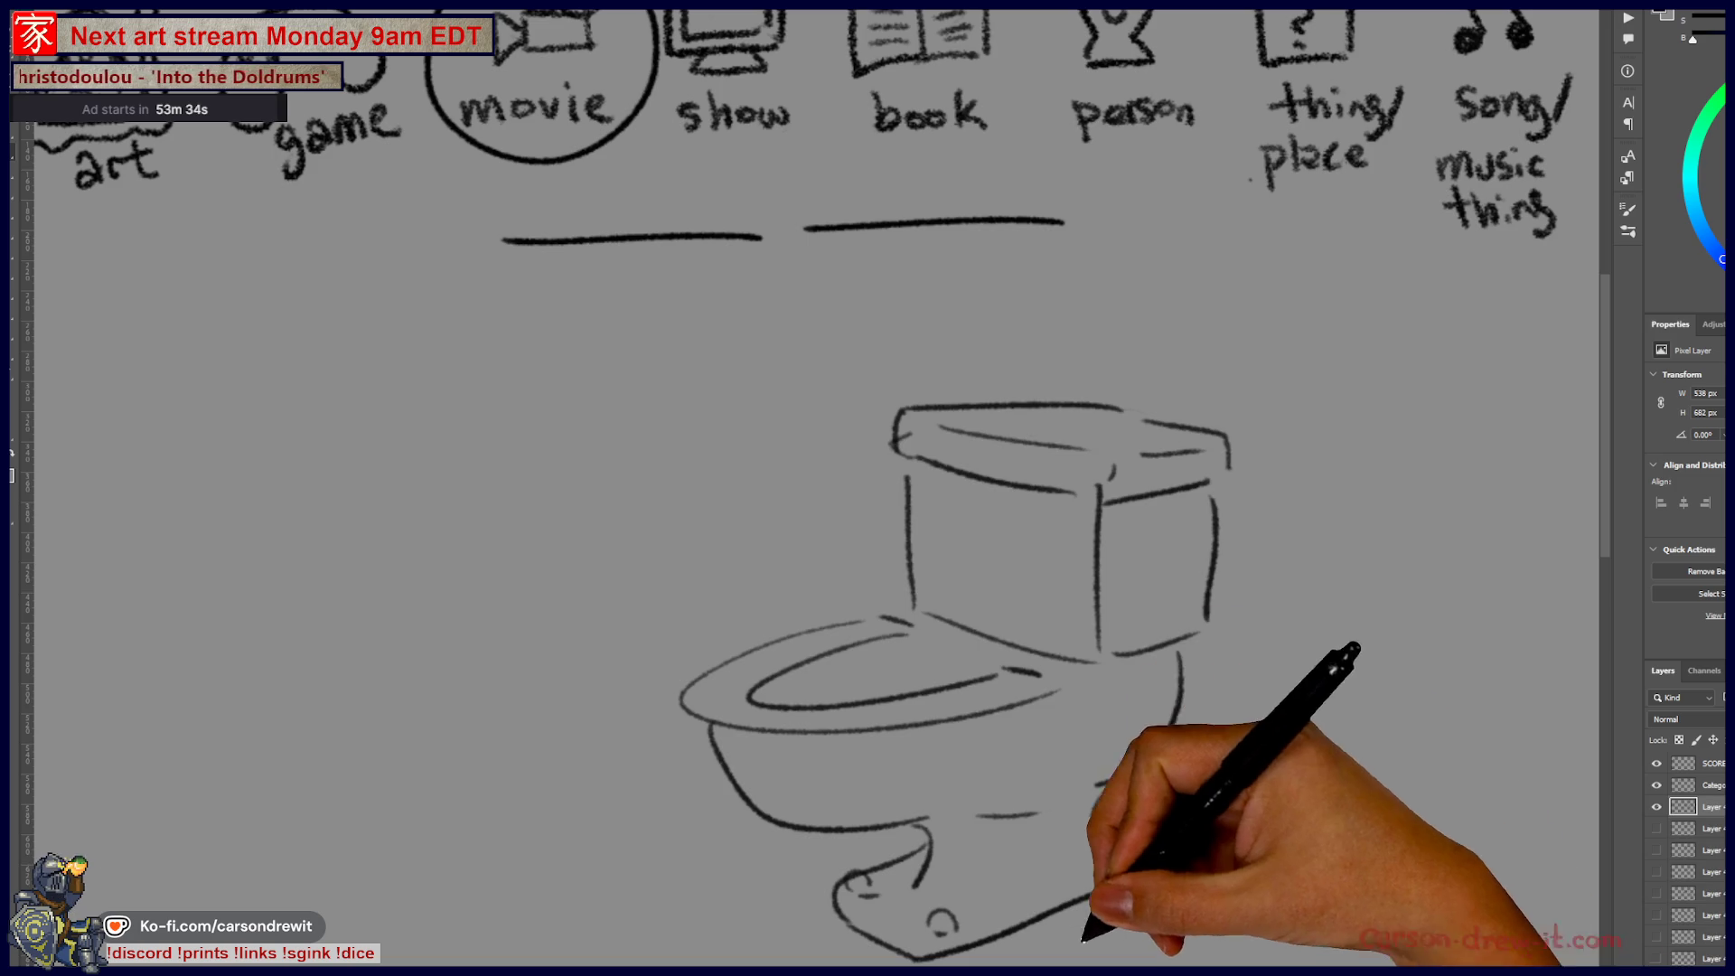
- Draw a flame stem rising from the bowl with steam wisps above it
{"action": "left_click_drag", "start_coordinate": [910, 716], "coordinate": [952, 739]}
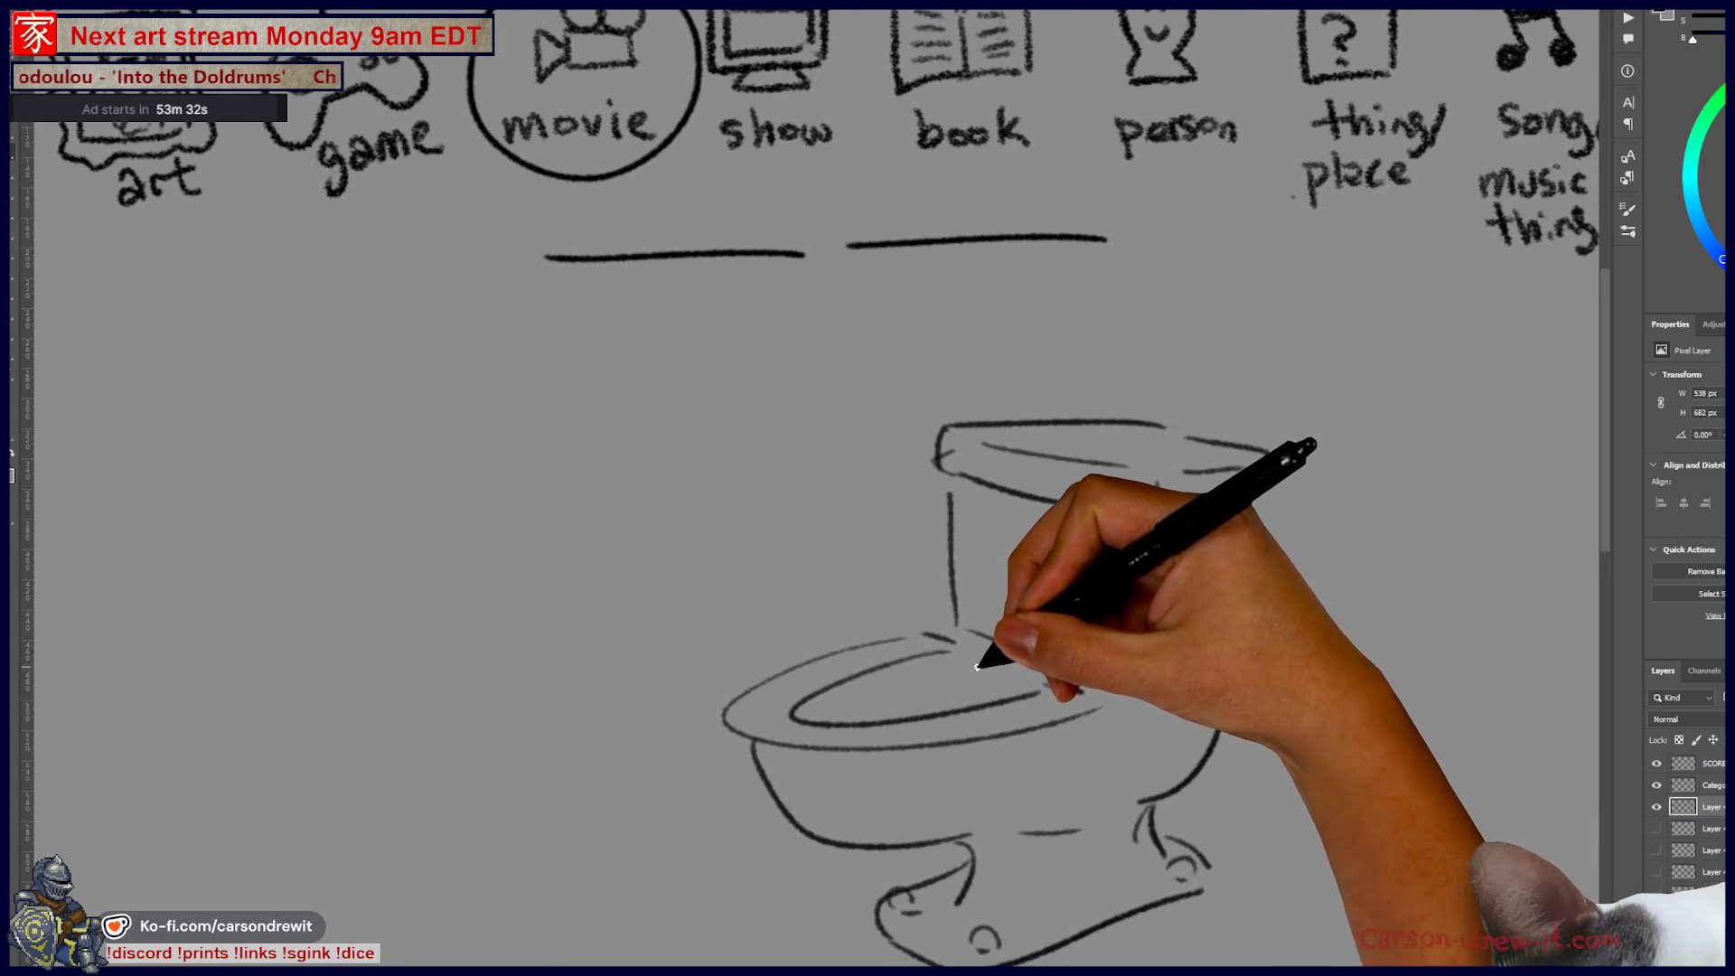
{"action": "mouse_move", "coordinate": [907, 704]}
{"action": "left_mouse_down"}
{"action": "mouse_move", "coordinate": [860, 582]}
{"action": "mouse_move", "coordinate": [918, 701]}
{"action": "mouse_move", "coordinate": [864, 614]}
{"action": "mouse_move", "coordinate": [849, 452]}
{"action": "mouse_move", "coordinate": [876, 511]}
{"action": "left_mouse_up"}
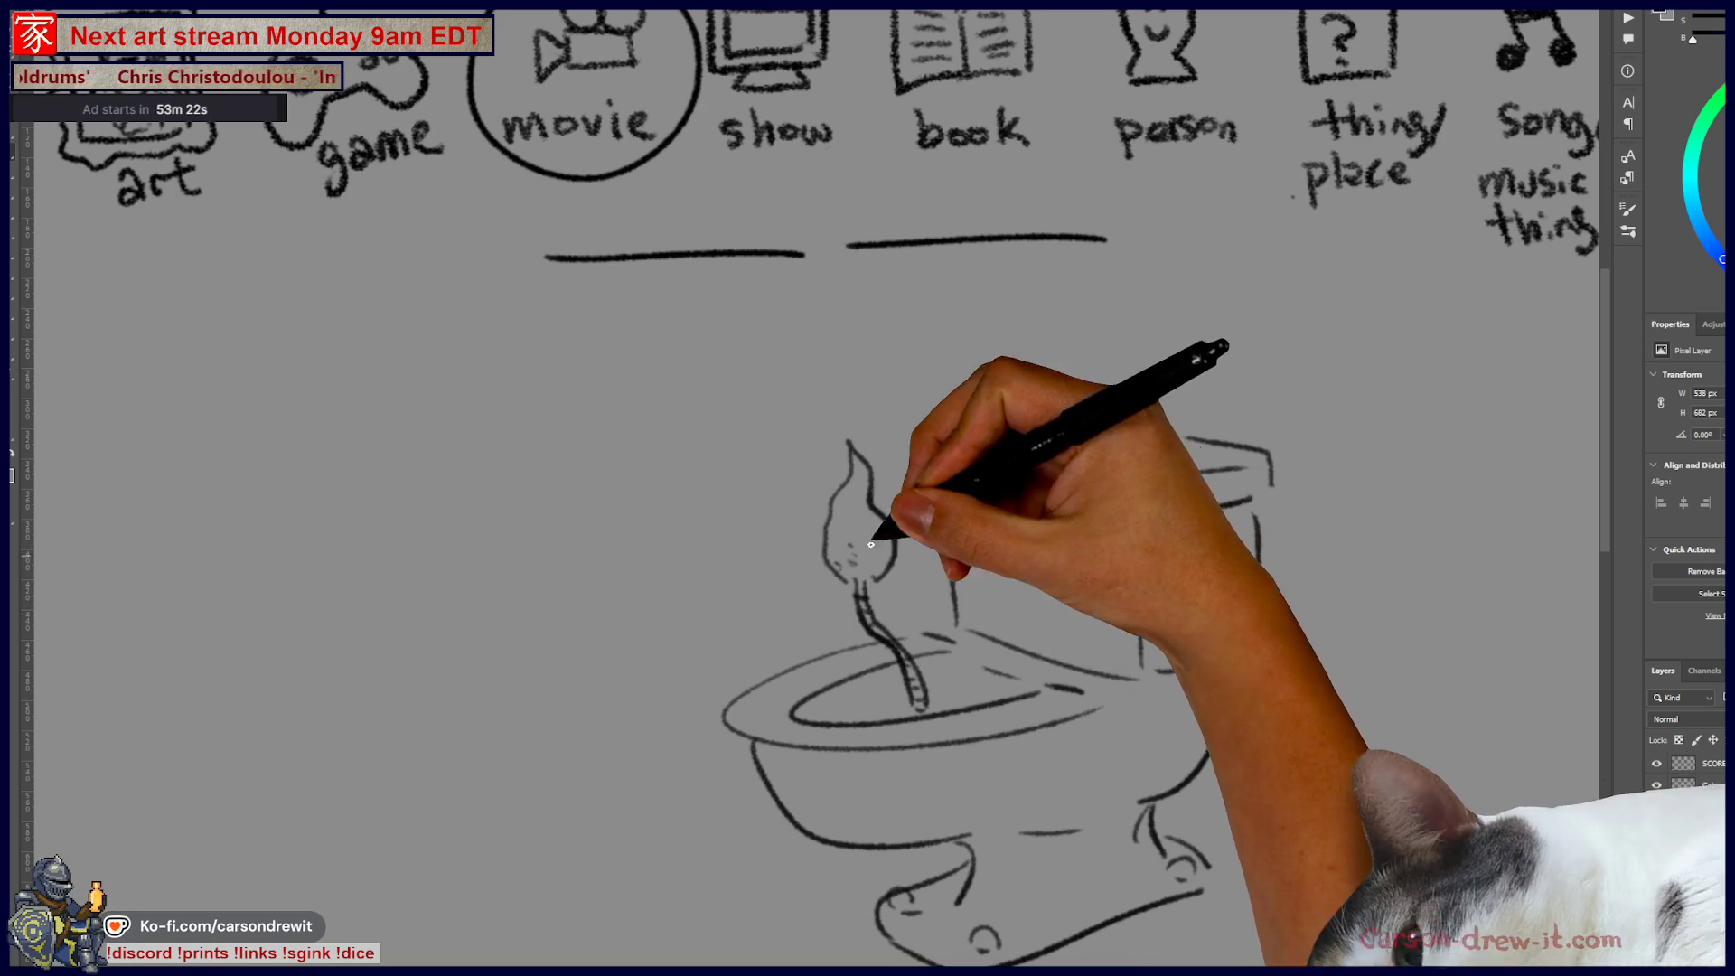
{"action": "left_click_drag", "start_coordinate": [857, 352], "coordinate": [824, 428]}
{"action": "mouse_move", "coordinate": [920, 346]}
{"action": "left_mouse_down"}
{"action": "mouse_move", "coordinate": [886, 434]}
{"action": "mouse_move", "coordinate": [892, 356]}
{"action": "mouse_move", "coordinate": [937, 314]}
{"action": "left_mouse_up"}
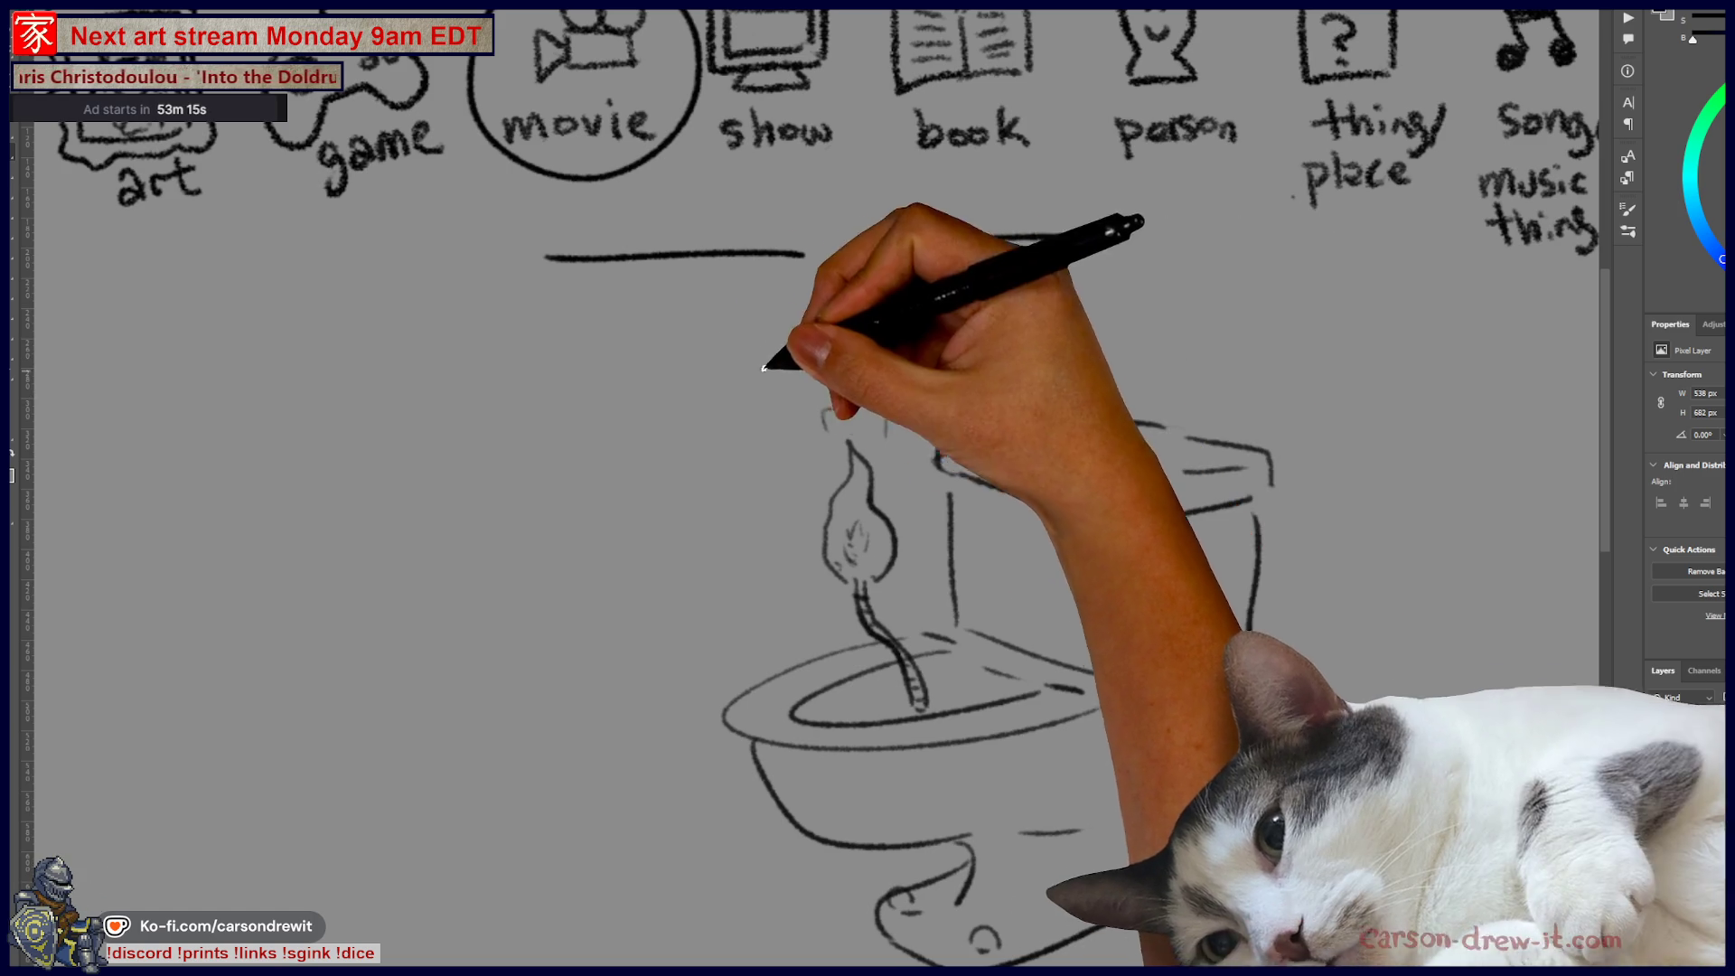
- Circle both blank word lines and run an arrow from them down into the bowl
{"action": "mouse_move", "coordinate": [863, 205]}
{"action": "left_mouse_down"}
{"action": "mouse_move", "coordinate": [904, 257]}
{"action": "mouse_move", "coordinate": [859, 280]}
{"action": "left_mouse_up"}
{"action": "left_click_drag", "start_coordinate": [969, 297], "coordinate": [968, 479]}
{"action": "left_click_drag", "start_coordinate": [945, 579], "coordinate": [900, 633]}
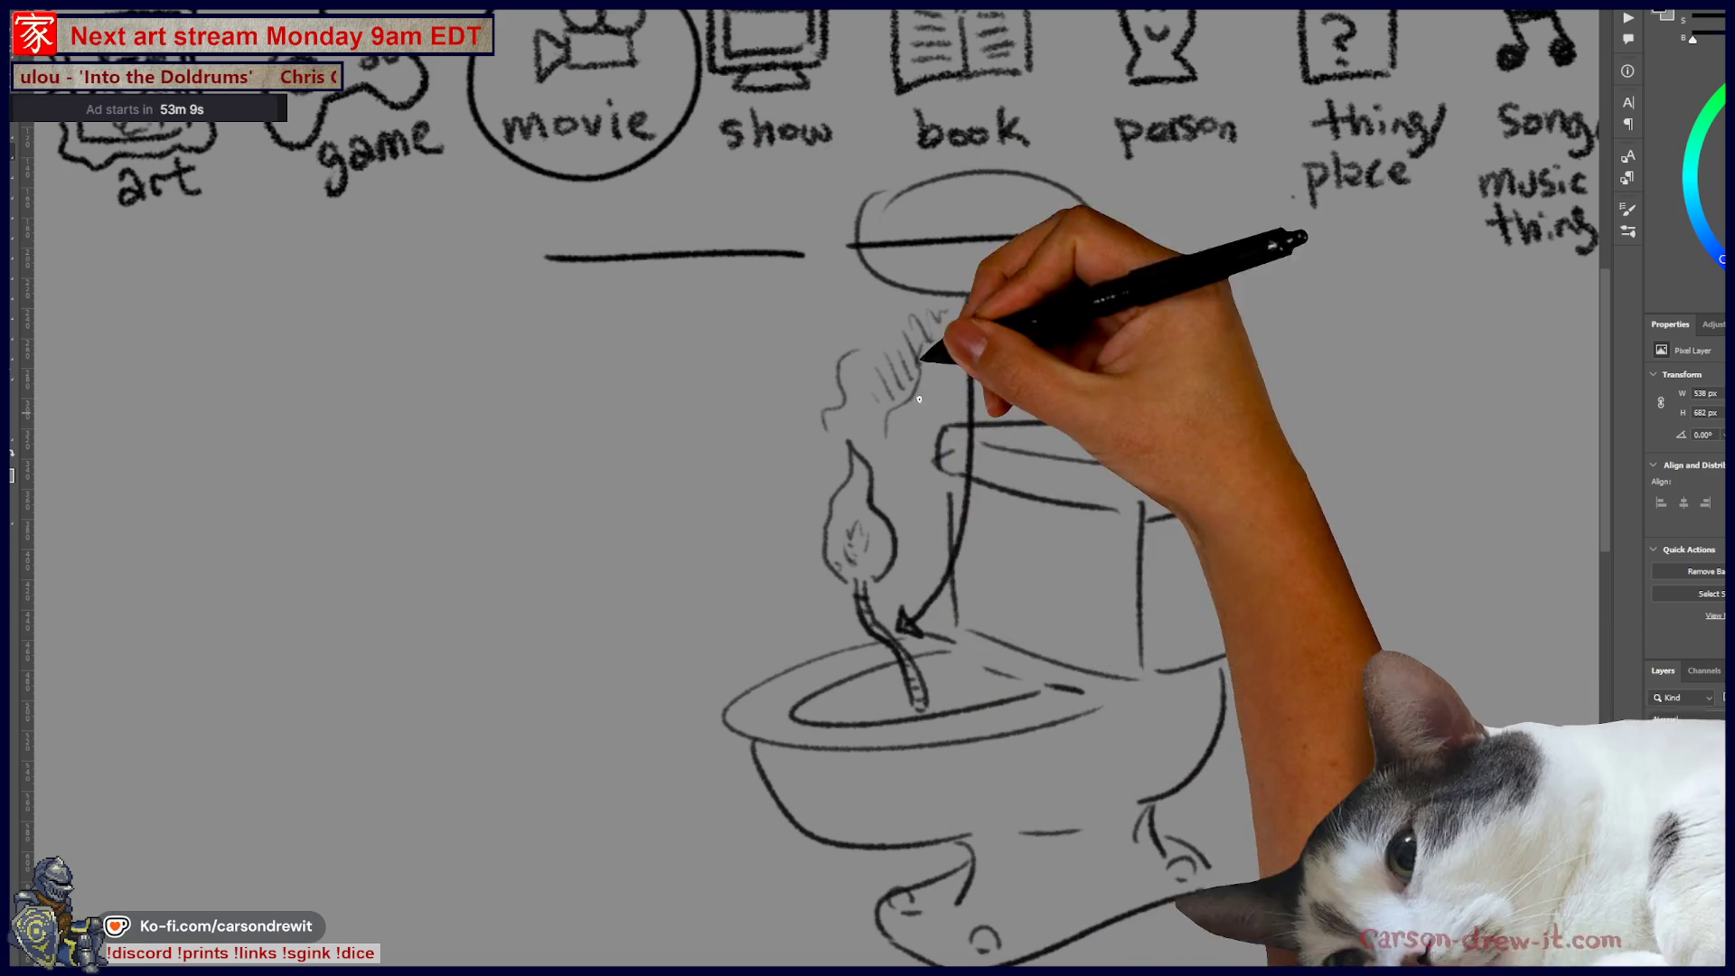
{"action": "mouse_move", "coordinate": [562, 213]}
{"action": "left_mouse_down"}
{"action": "mouse_move", "coordinate": [601, 181]}
{"action": "mouse_move", "coordinate": [633, 344]}
{"action": "mouse_move", "coordinate": [644, 702]}
{"action": "mouse_move", "coordinate": [680, 687]}
{"action": "mouse_move", "coordinate": [904, 935]}
{"action": "mouse_move", "coordinate": [1108, 718]}
{"action": "left_mouse_up"}
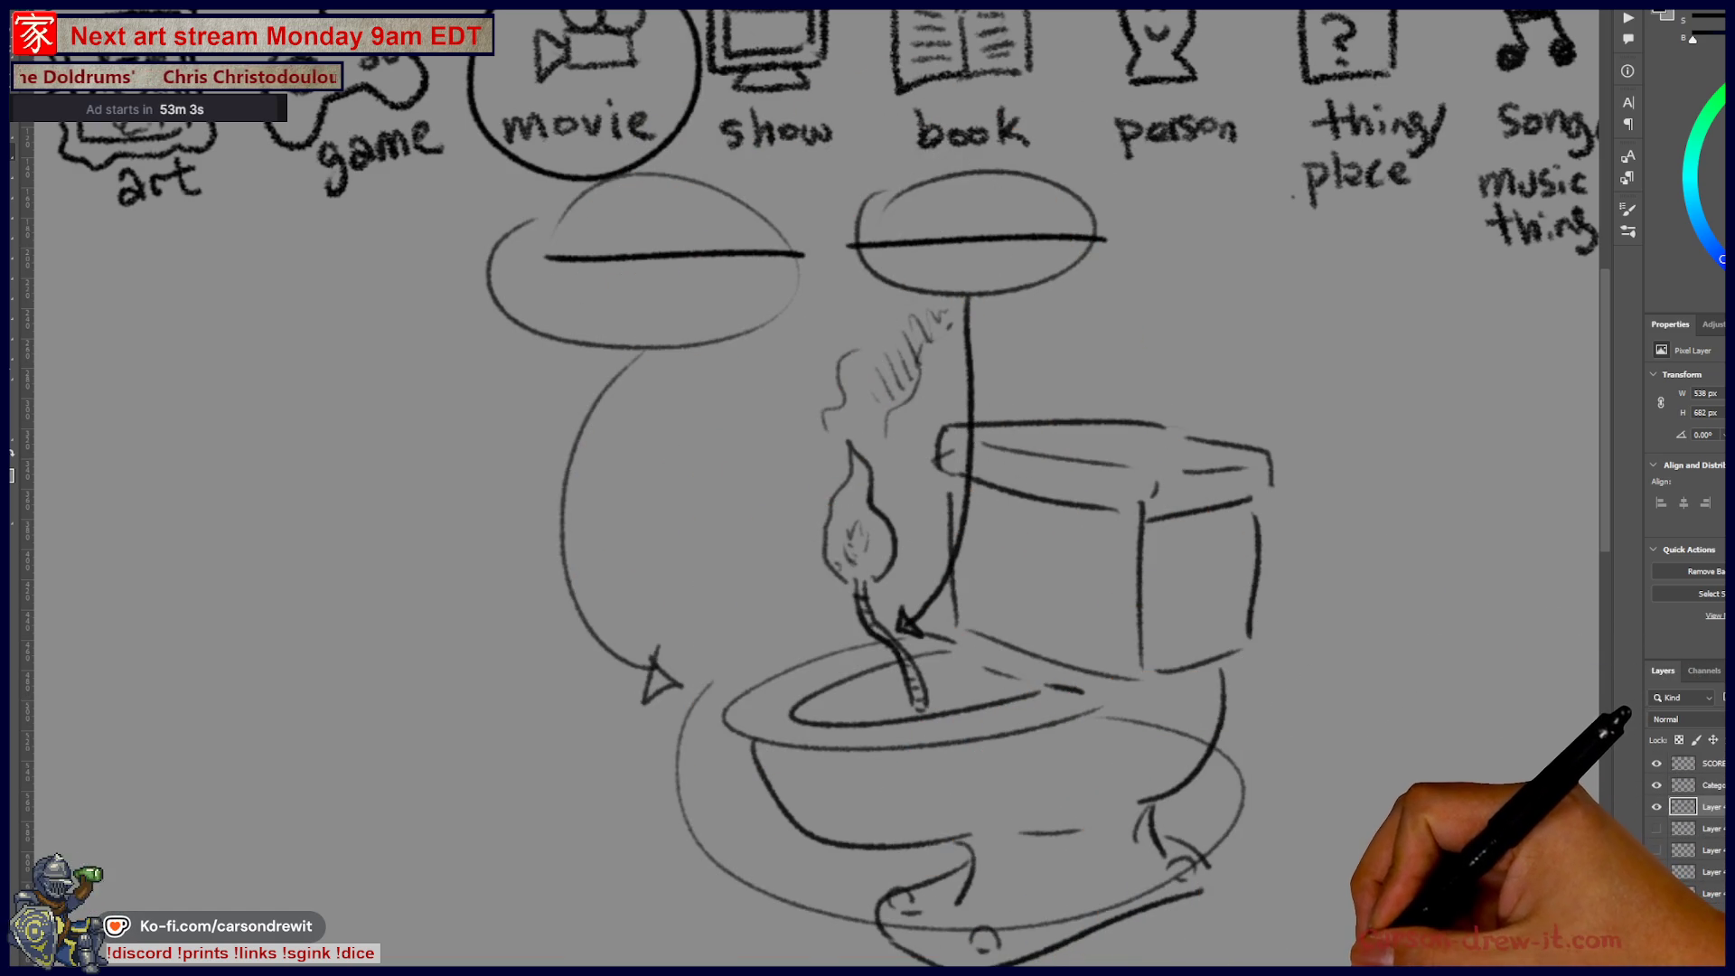
- Undo the stray base loop and redraw the toilet's pedestal, right foot, base line and tank side
{"action": "key", "text": "ctrl+z"}
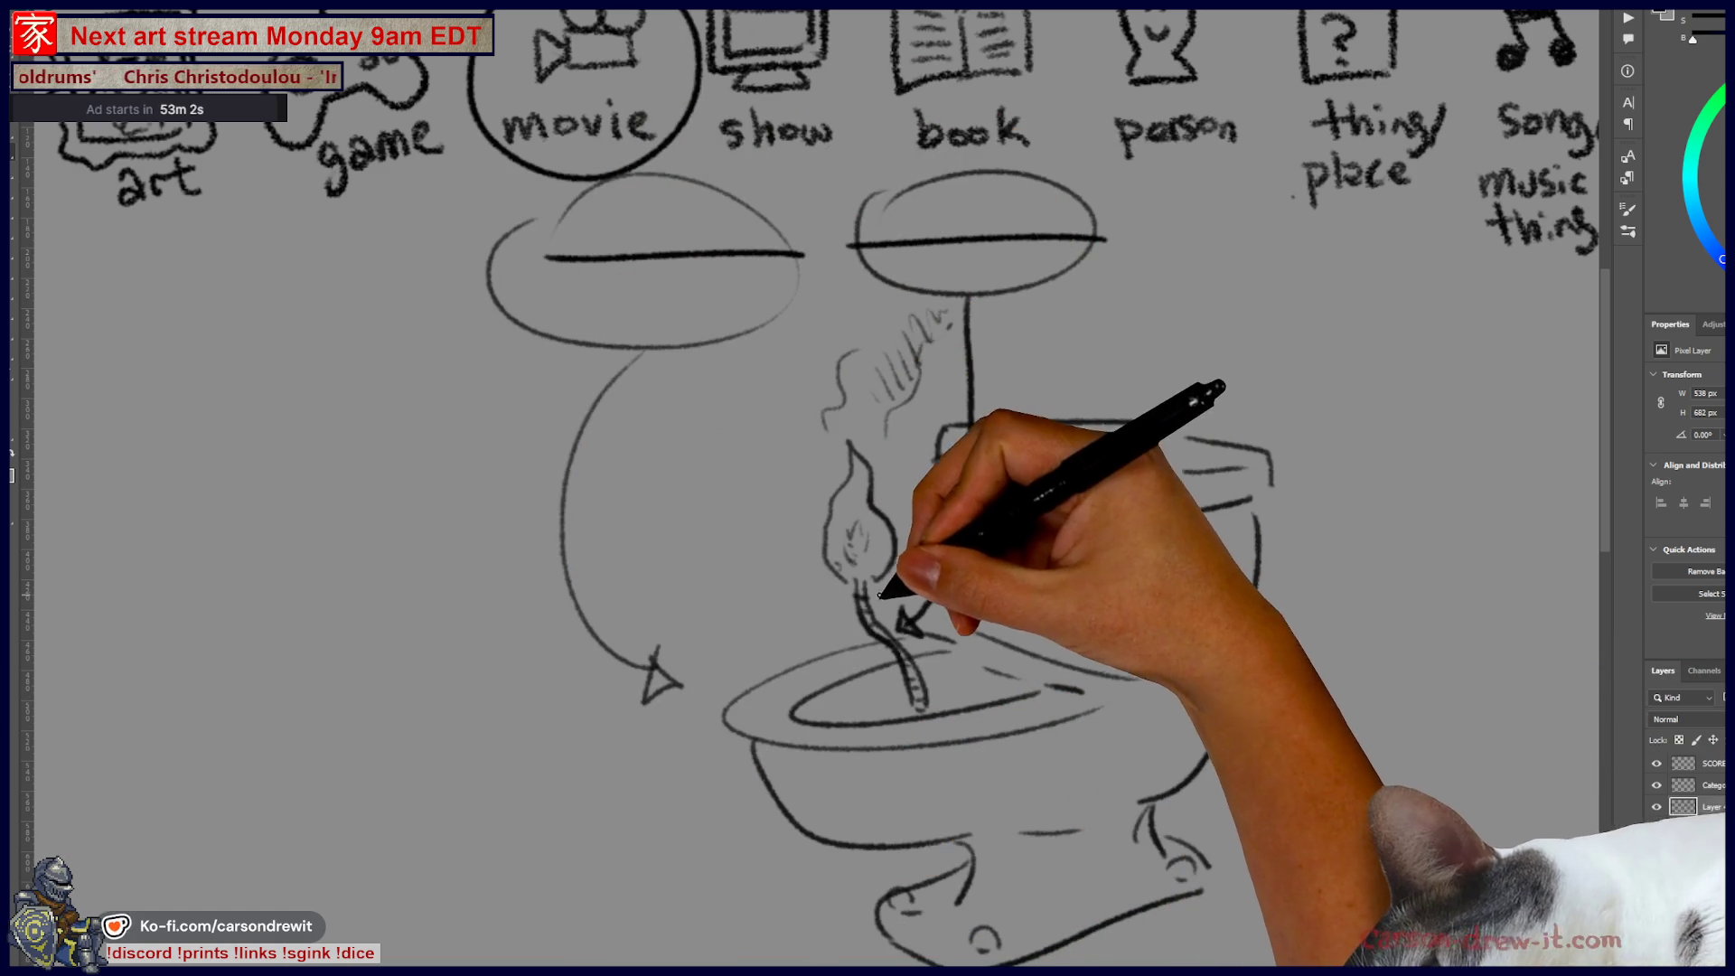
{"action": "left_click_drag", "start_coordinate": [1211, 723], "coordinate": [1140, 803]}
{"action": "left_click_drag", "start_coordinate": [1021, 833], "coordinate": [1080, 829]}
{"action": "left_click_drag", "start_coordinate": [1137, 809], "coordinate": [1207, 868]}
{"action": "left_click_drag", "start_coordinate": [994, 950], "coordinate": [1202, 890]}
{"action": "left_click_drag", "start_coordinate": [1252, 510], "coordinate": [1252, 628]}
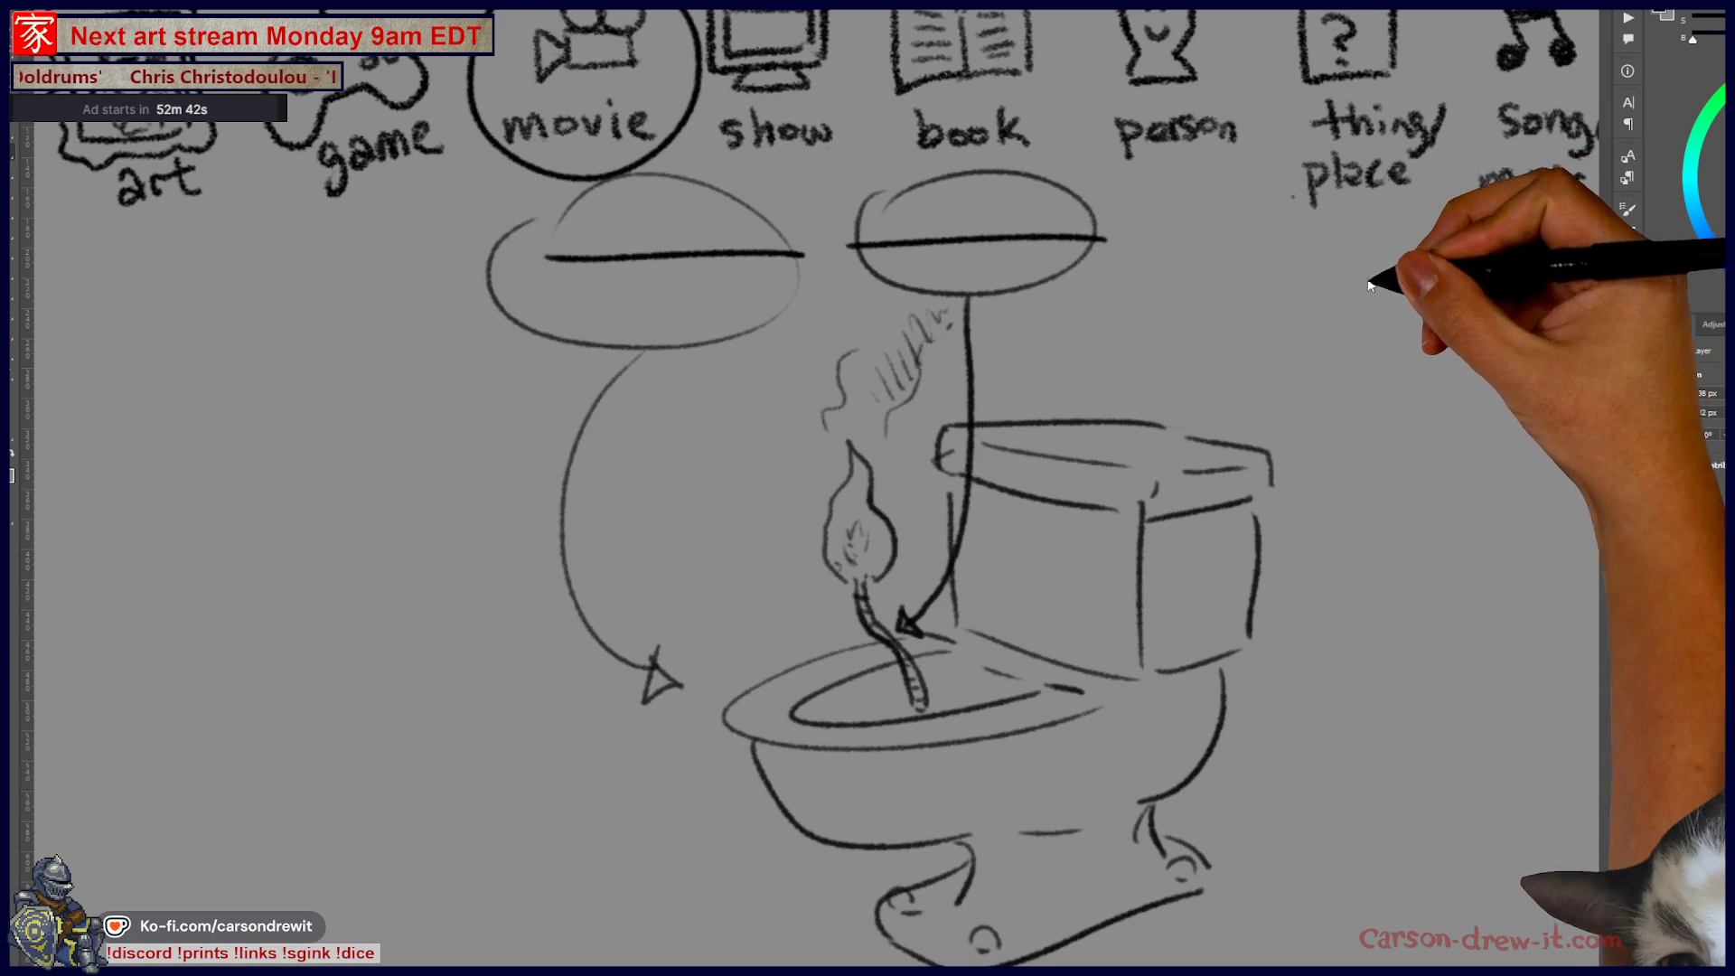
{"action": "scroll", "coordinate": [1286, 409], "scroll_direction": "down", "scroll_amount": 2}
{"action": "scroll", "coordinate": [1162, 573], "scroll_direction": "up", "scroll_amount": 2}
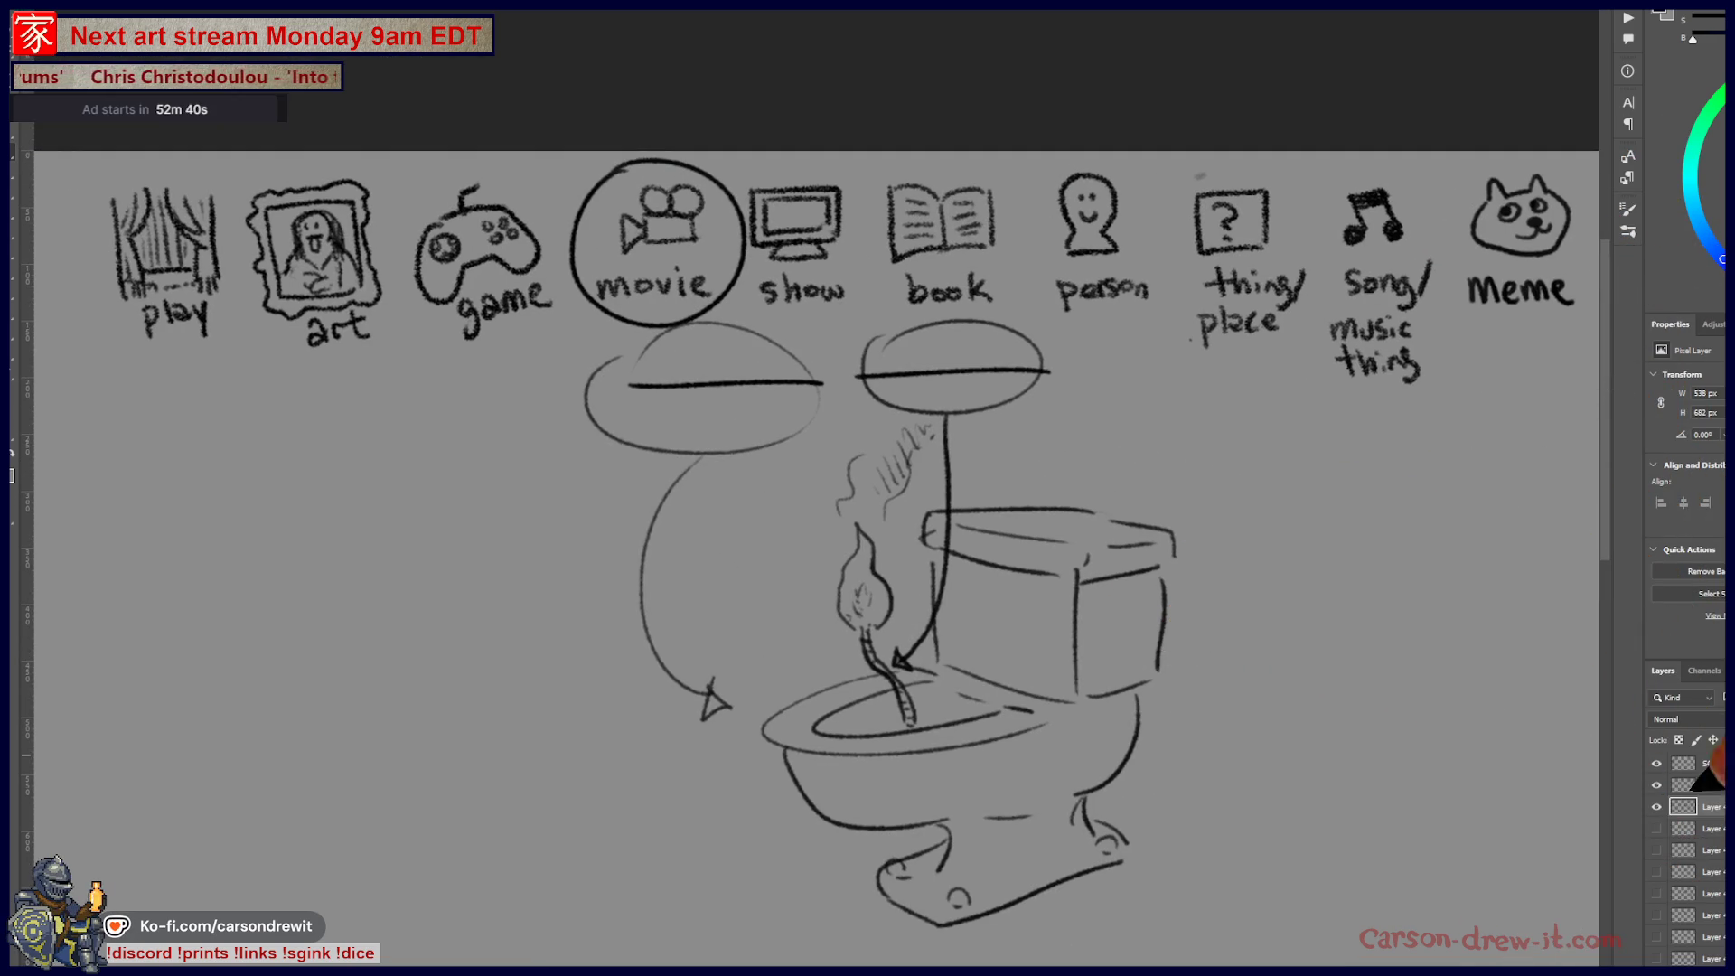
- Hide the toilet sketch layer and select the SCORES layer
{"action": "left_click", "coordinate": [1658, 809]}
{"action": "left_click", "coordinate": [1719, 766]}
{"action": "scroll", "coordinate": [677, 702], "scroll_direction": "left", "scroll_amount": 10}
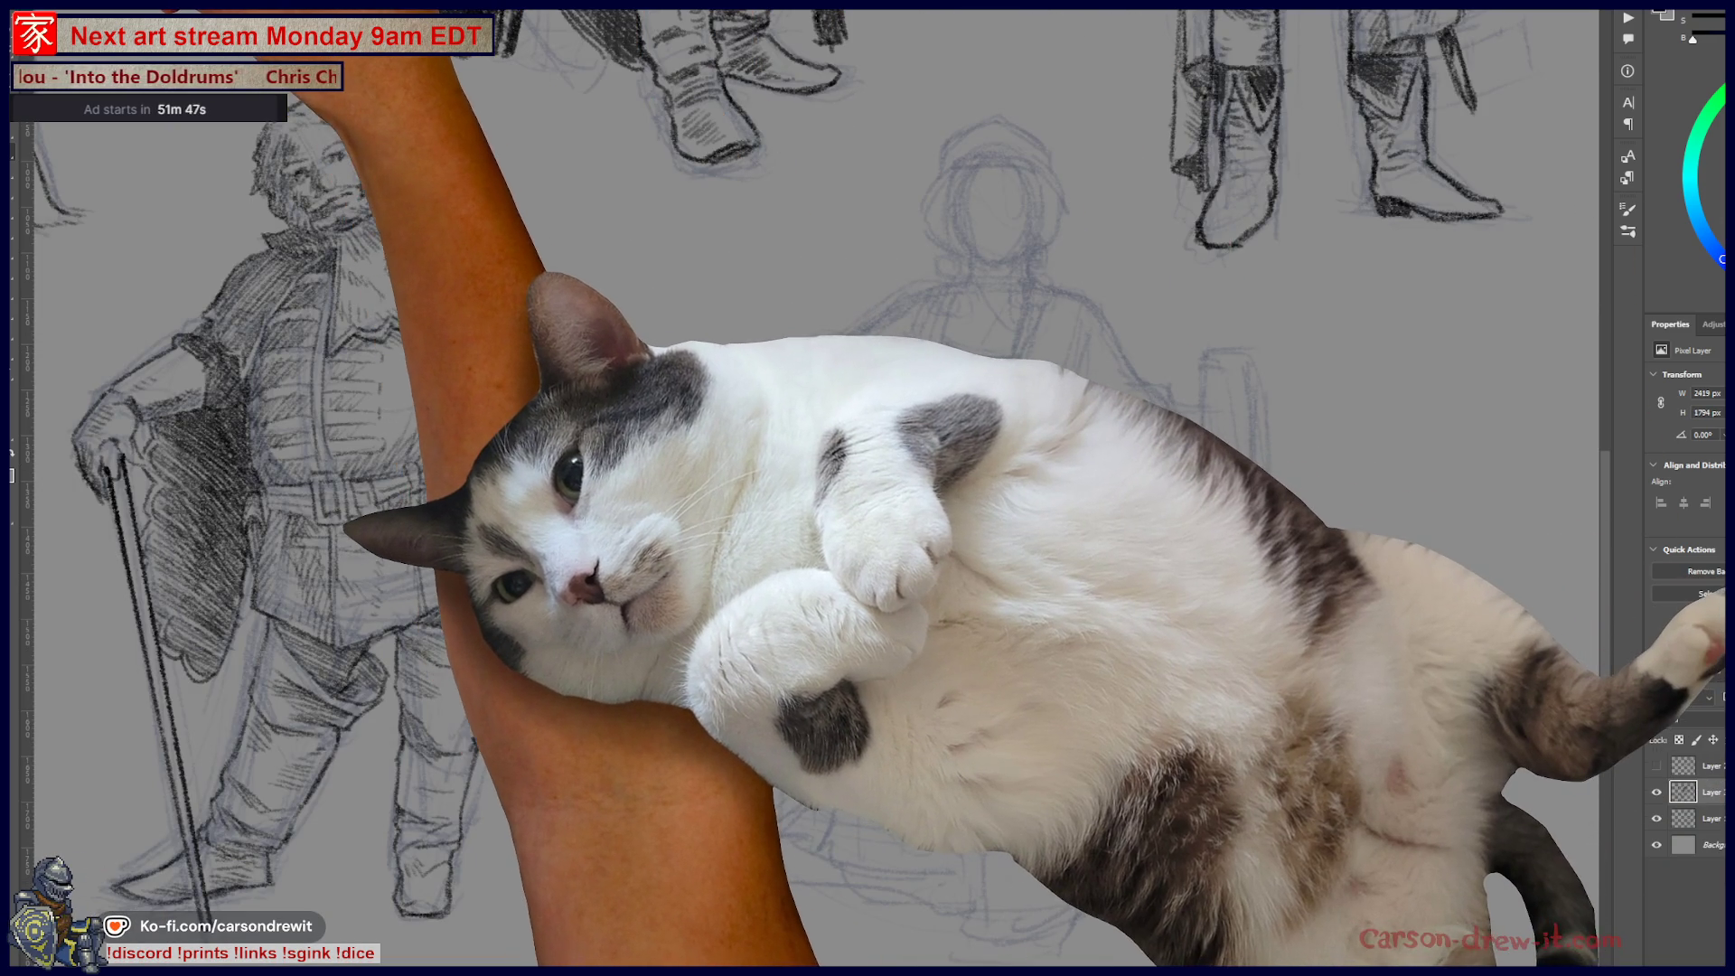
- Switch the brush preset to Pencil and close the preset picker
{"action": "left_click", "coordinate": [45, 45]}
{"action": "left_click", "coordinate": [262, 151]}
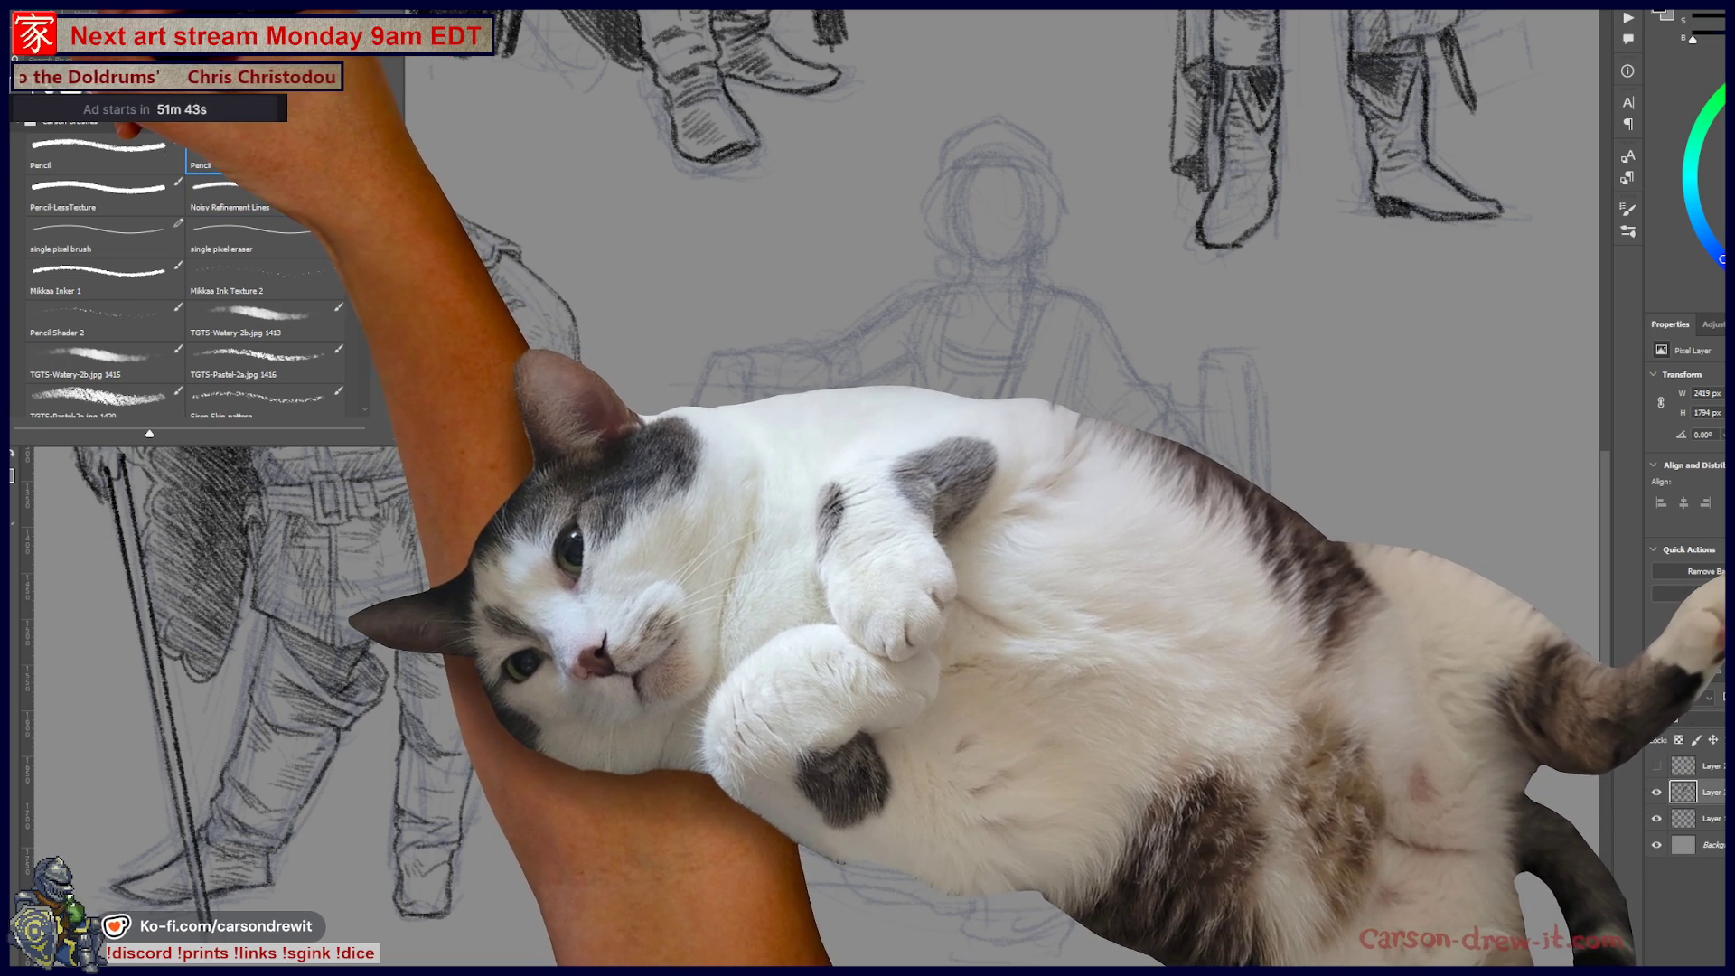
{"action": "key", "text": "Return"}
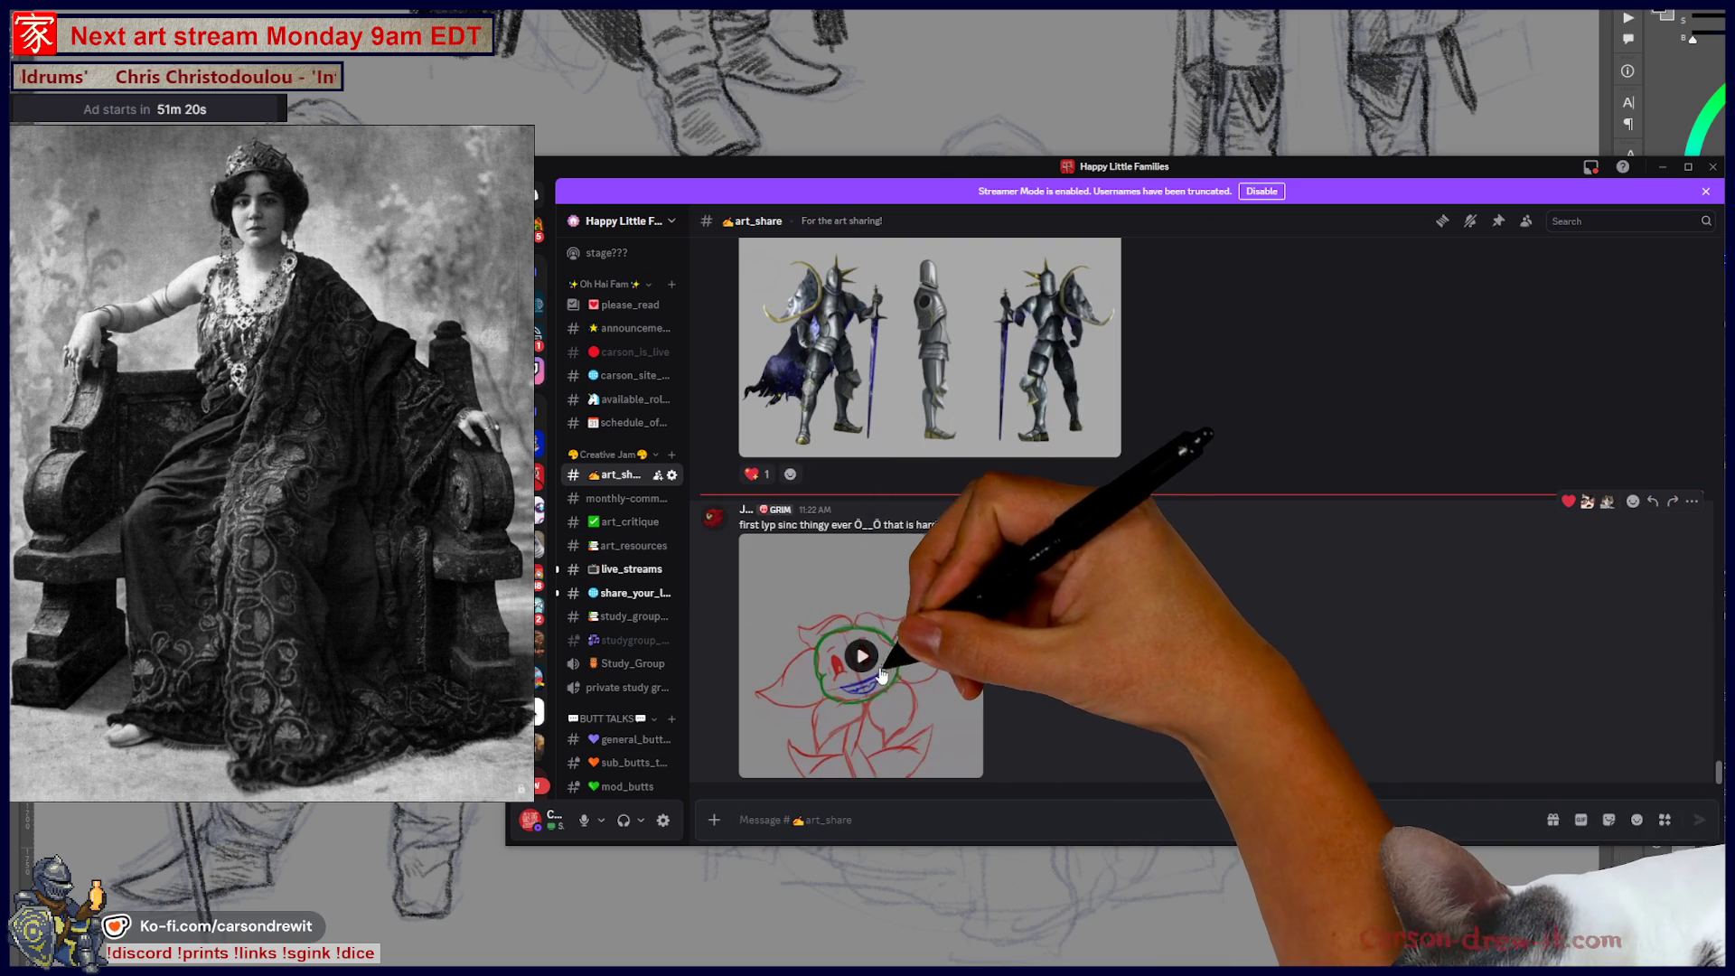
- Play the flower drawing clip in #art_share, watch it fullscreen, and add a reaction
{"action": "left_click", "coordinate": [877, 667]}
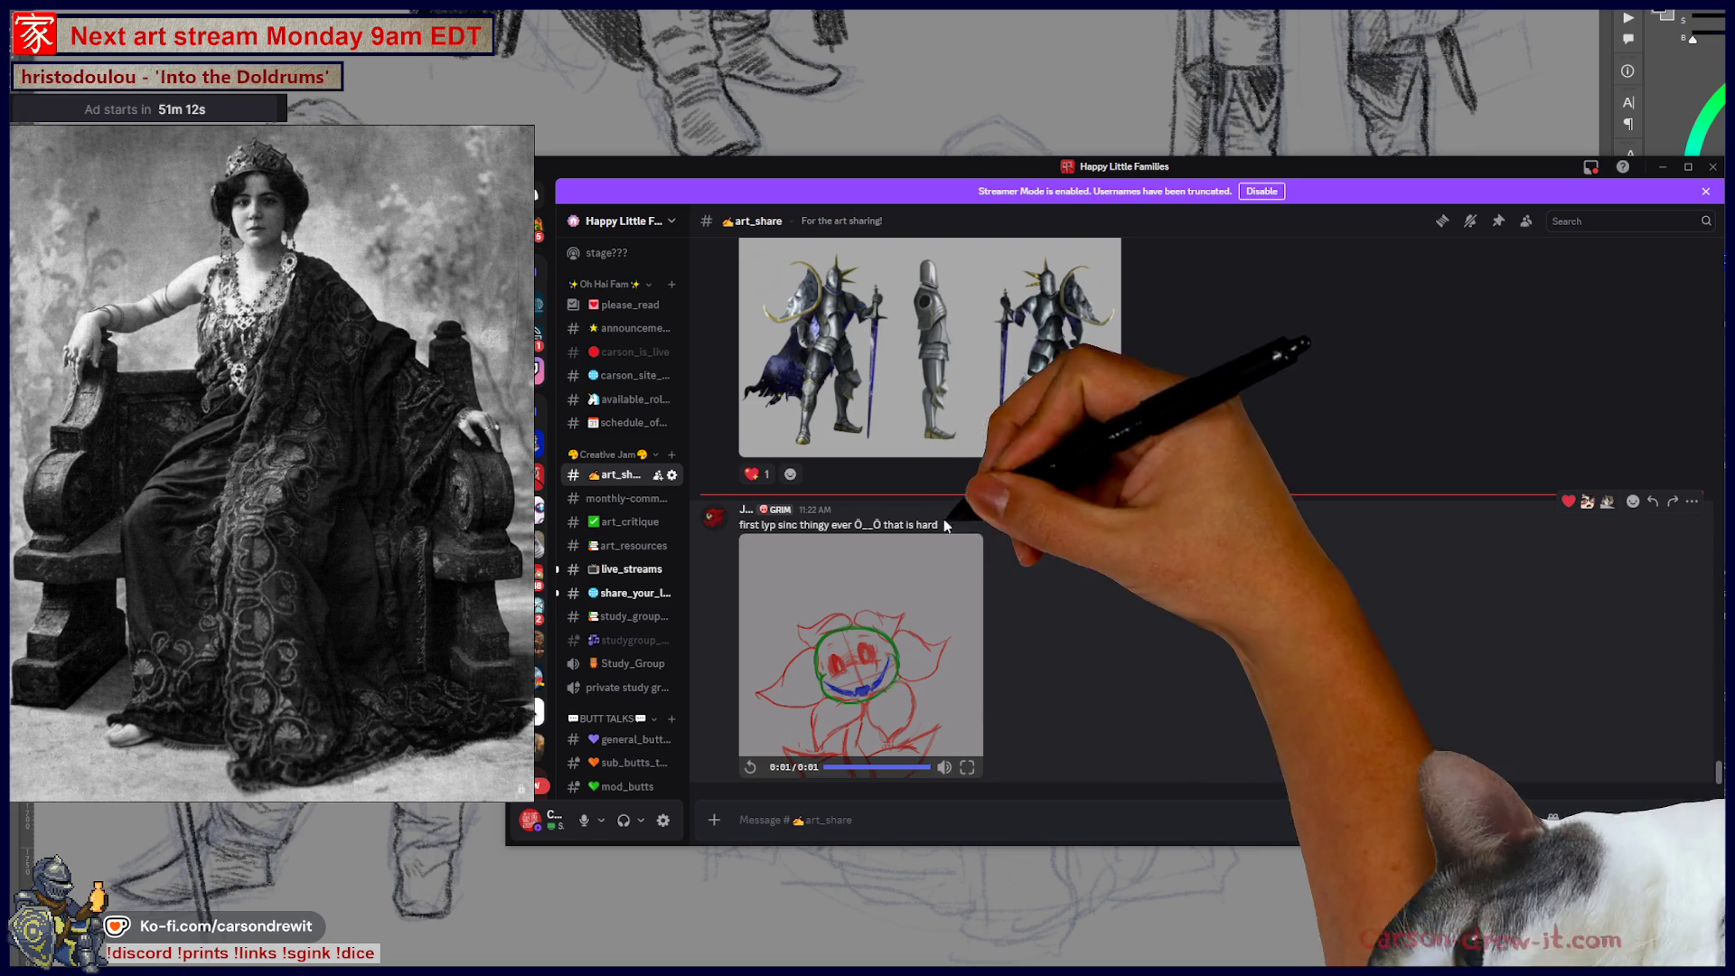
{"action": "left_click", "coordinate": [751, 776]}
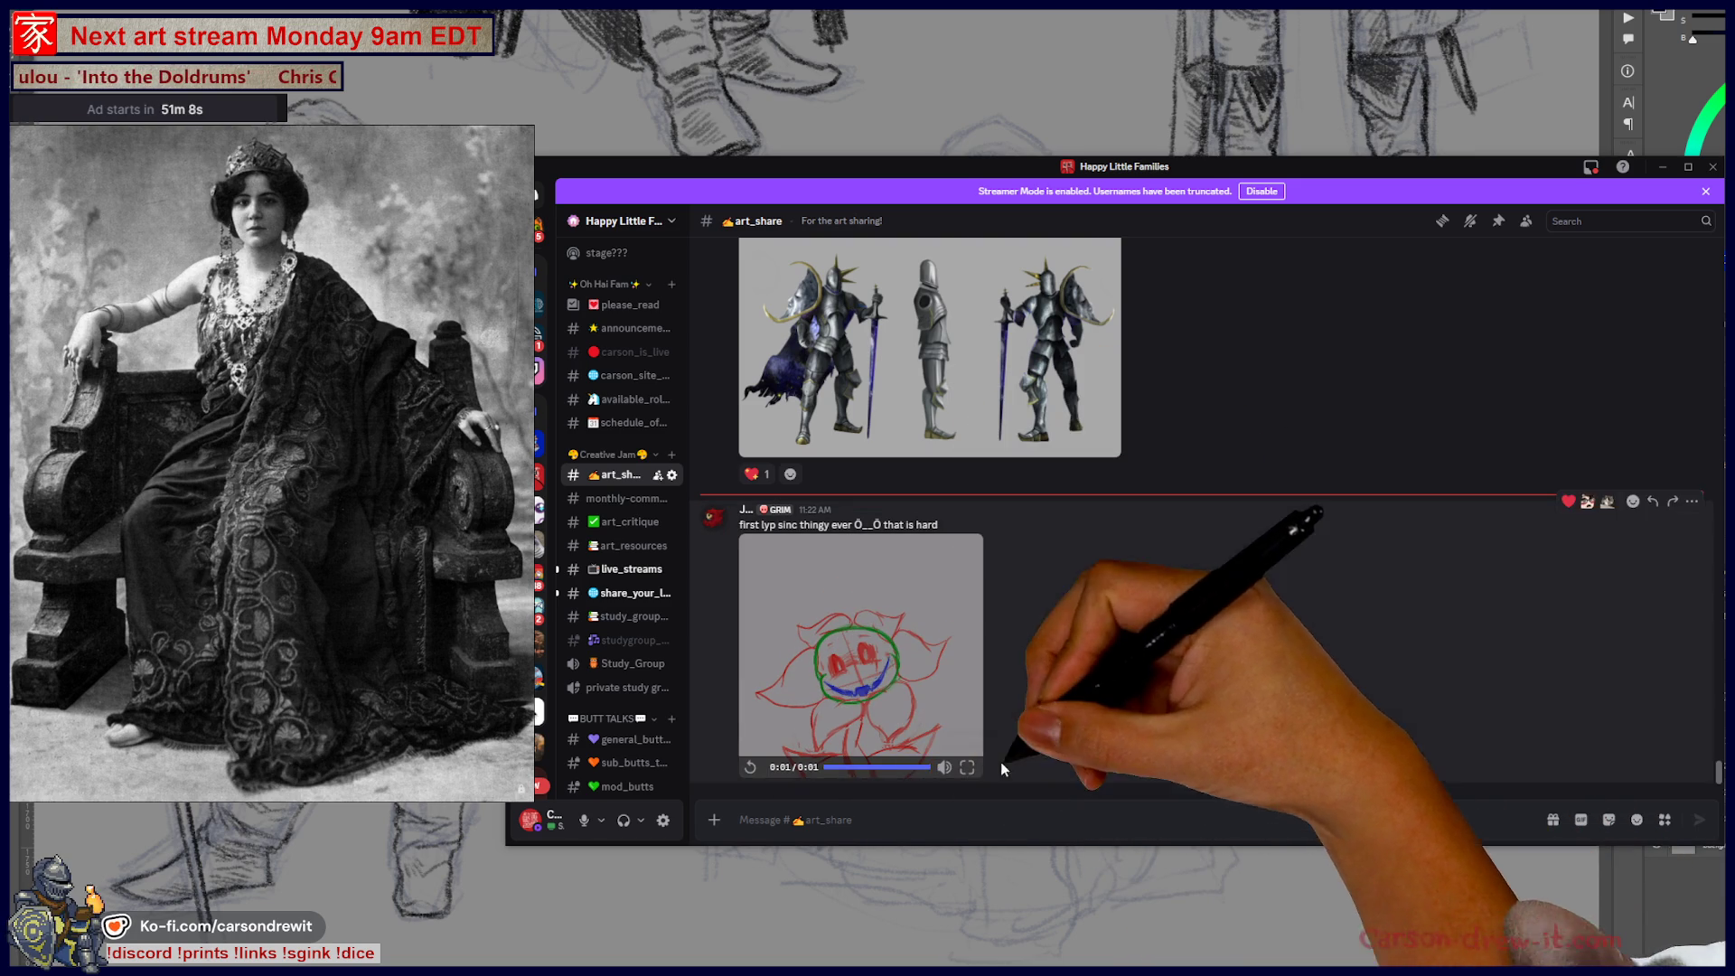
{"action": "left_click", "coordinate": [966, 768]}
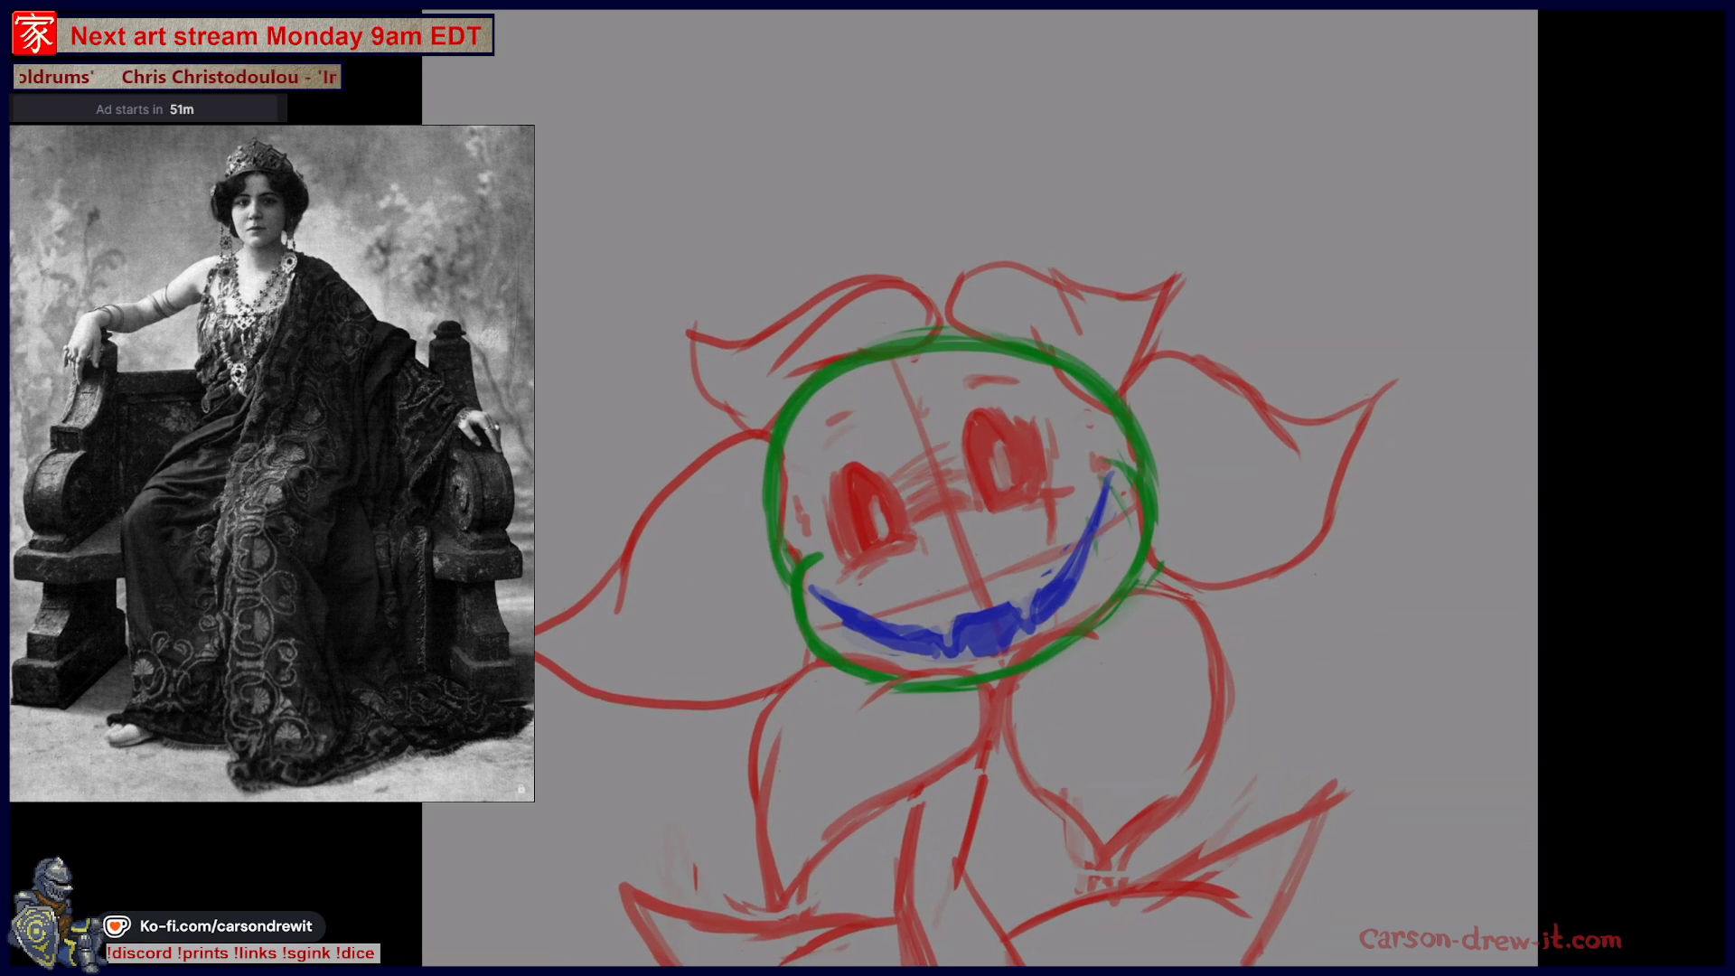
{"action": "key", "text": "Escape"}
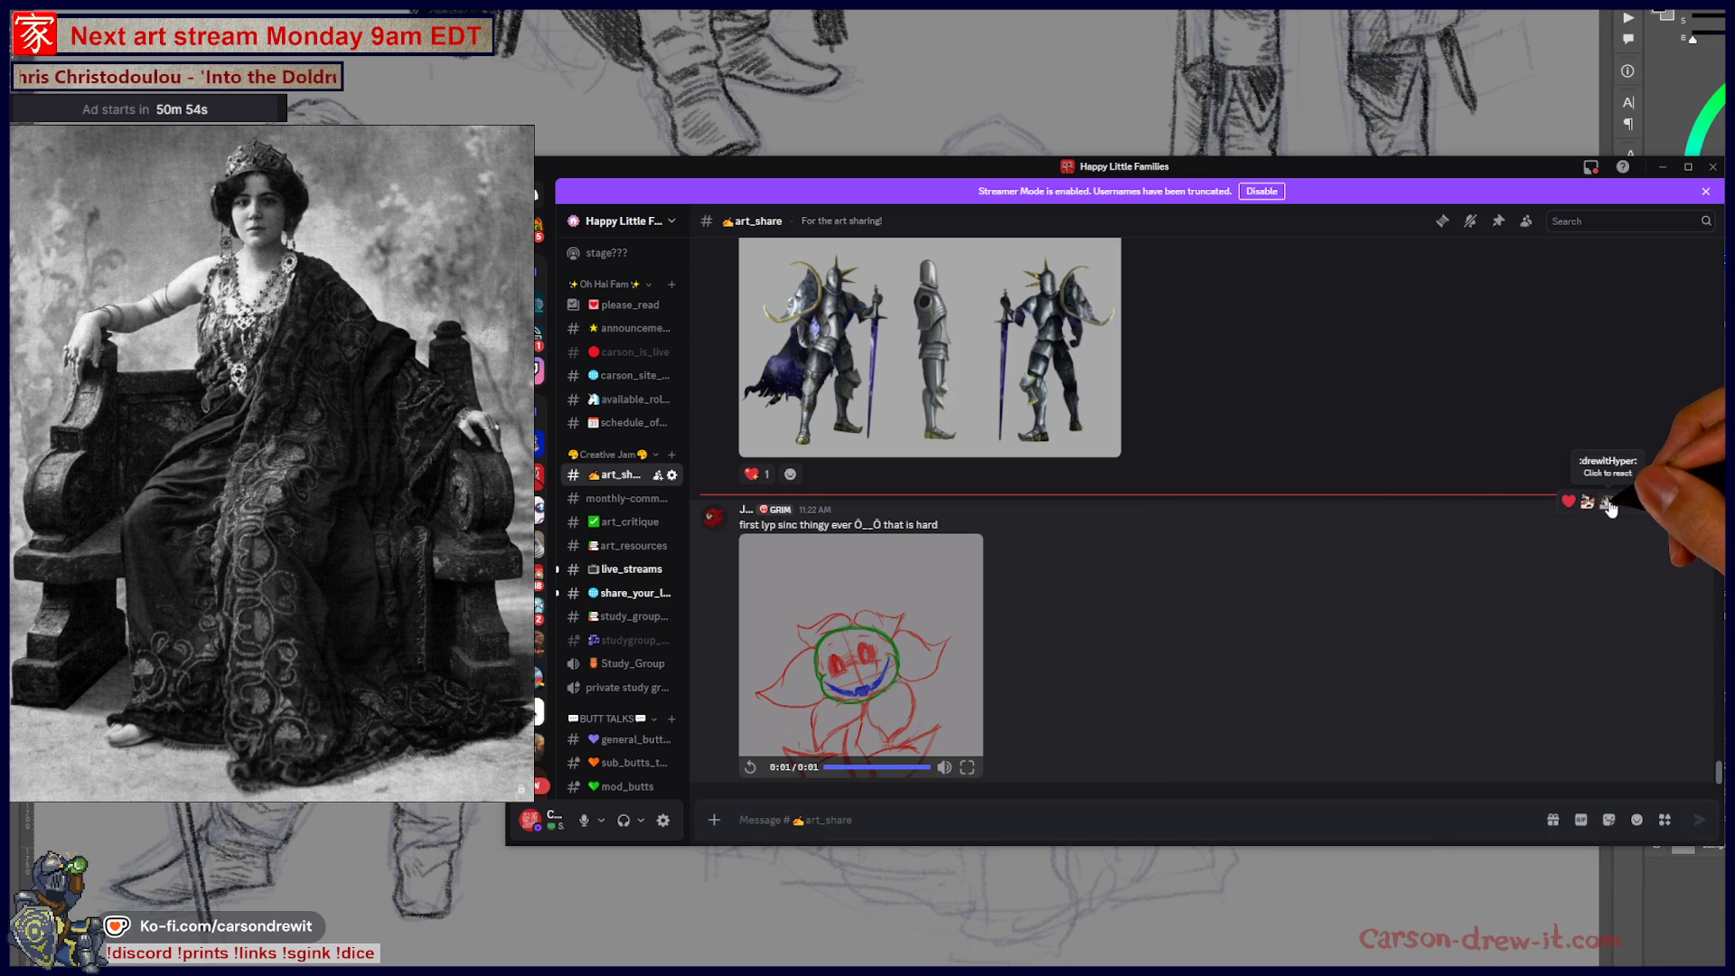
{"action": "left_click", "coordinate": [1587, 500]}
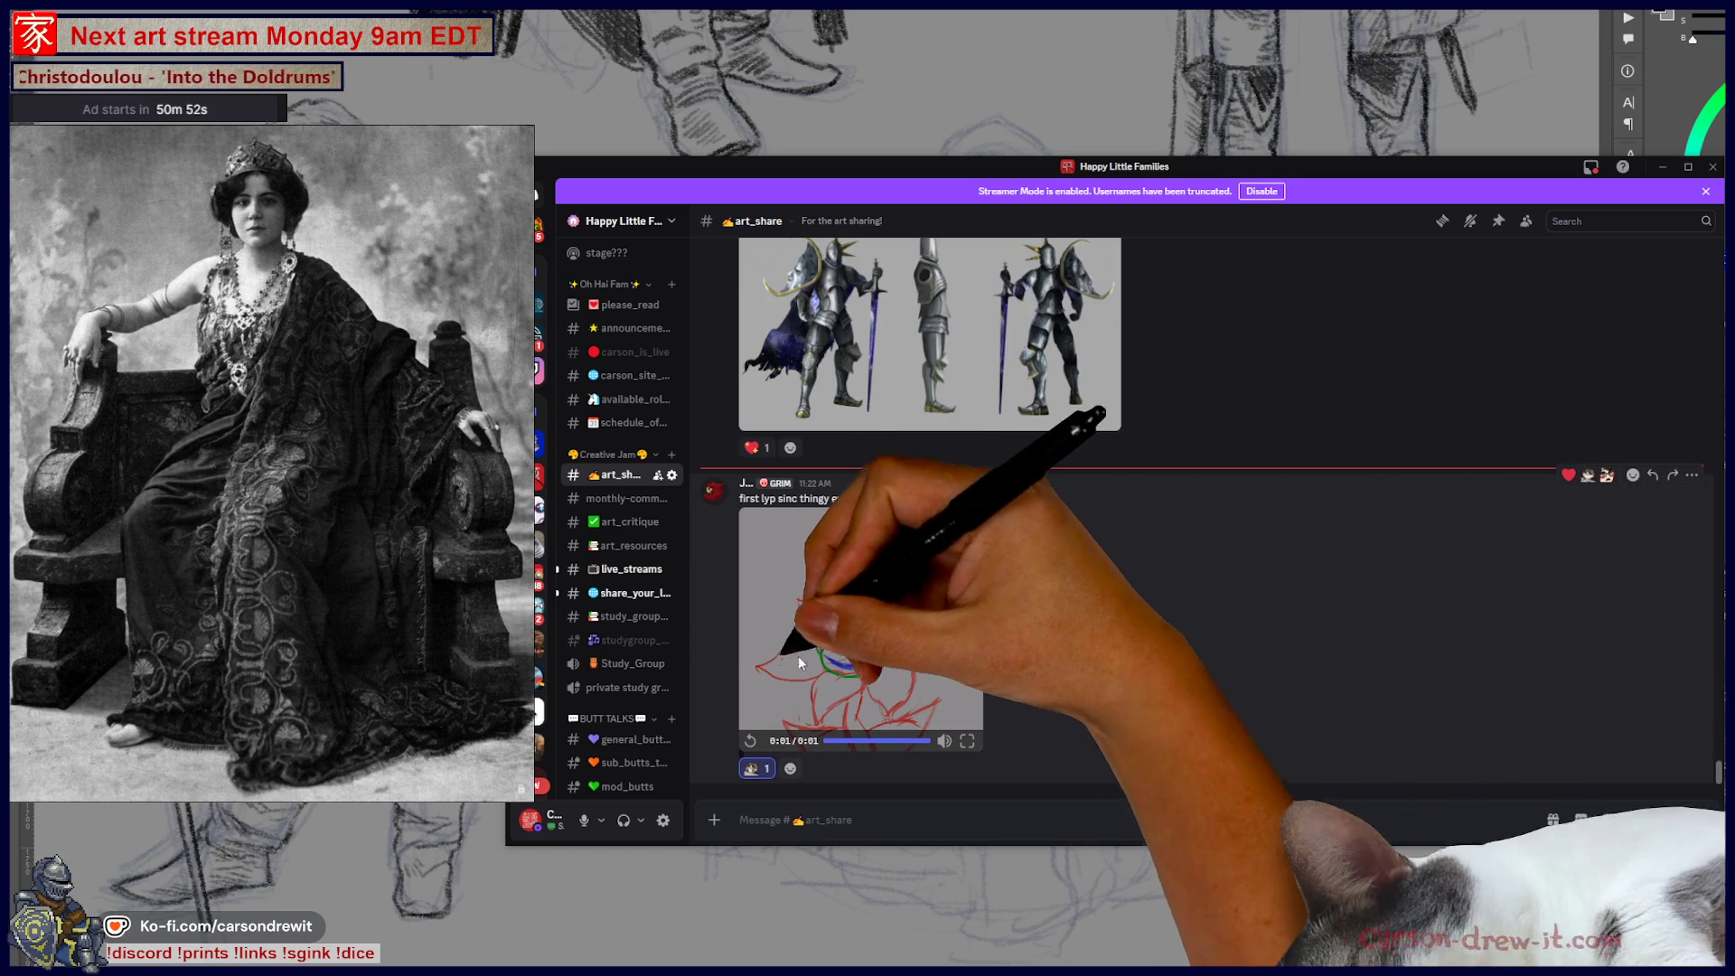
- Switch to the art_resources channel
{"action": "scroll", "coordinate": [633, 543], "scroll_direction": "up", "scroll_amount": 3}
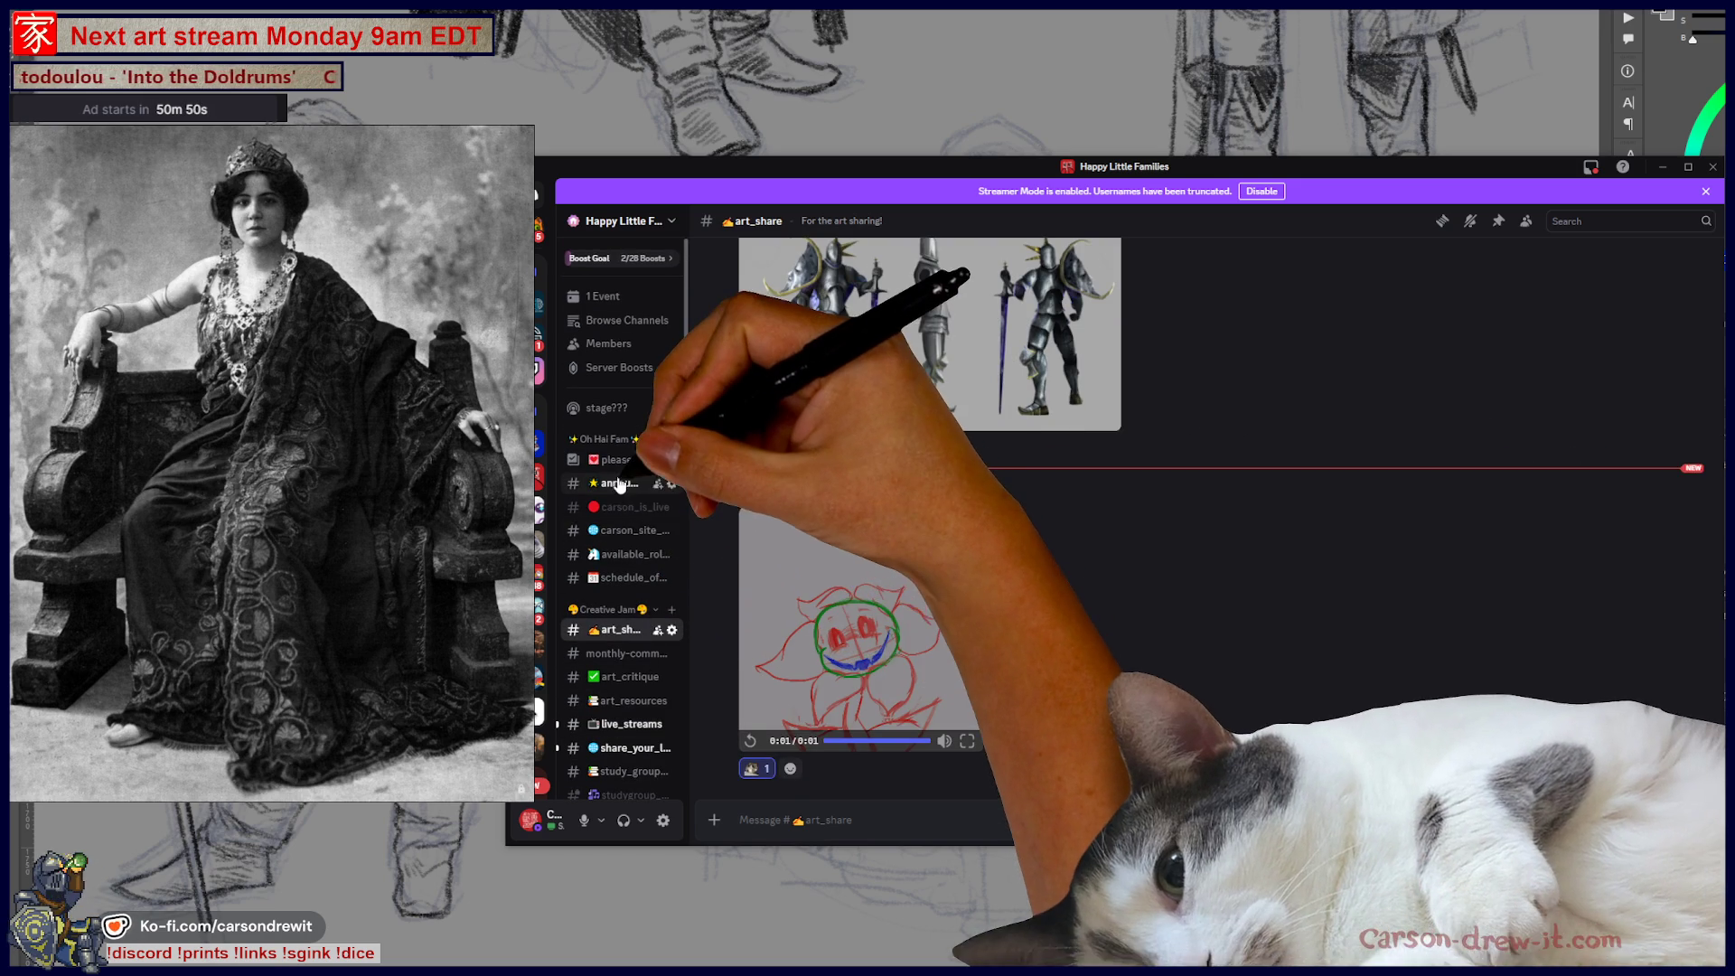
{"action": "scroll", "coordinate": [632, 549], "scroll_direction": "down", "scroll_amount": 3}
{"action": "left_click", "coordinate": [630, 547]}
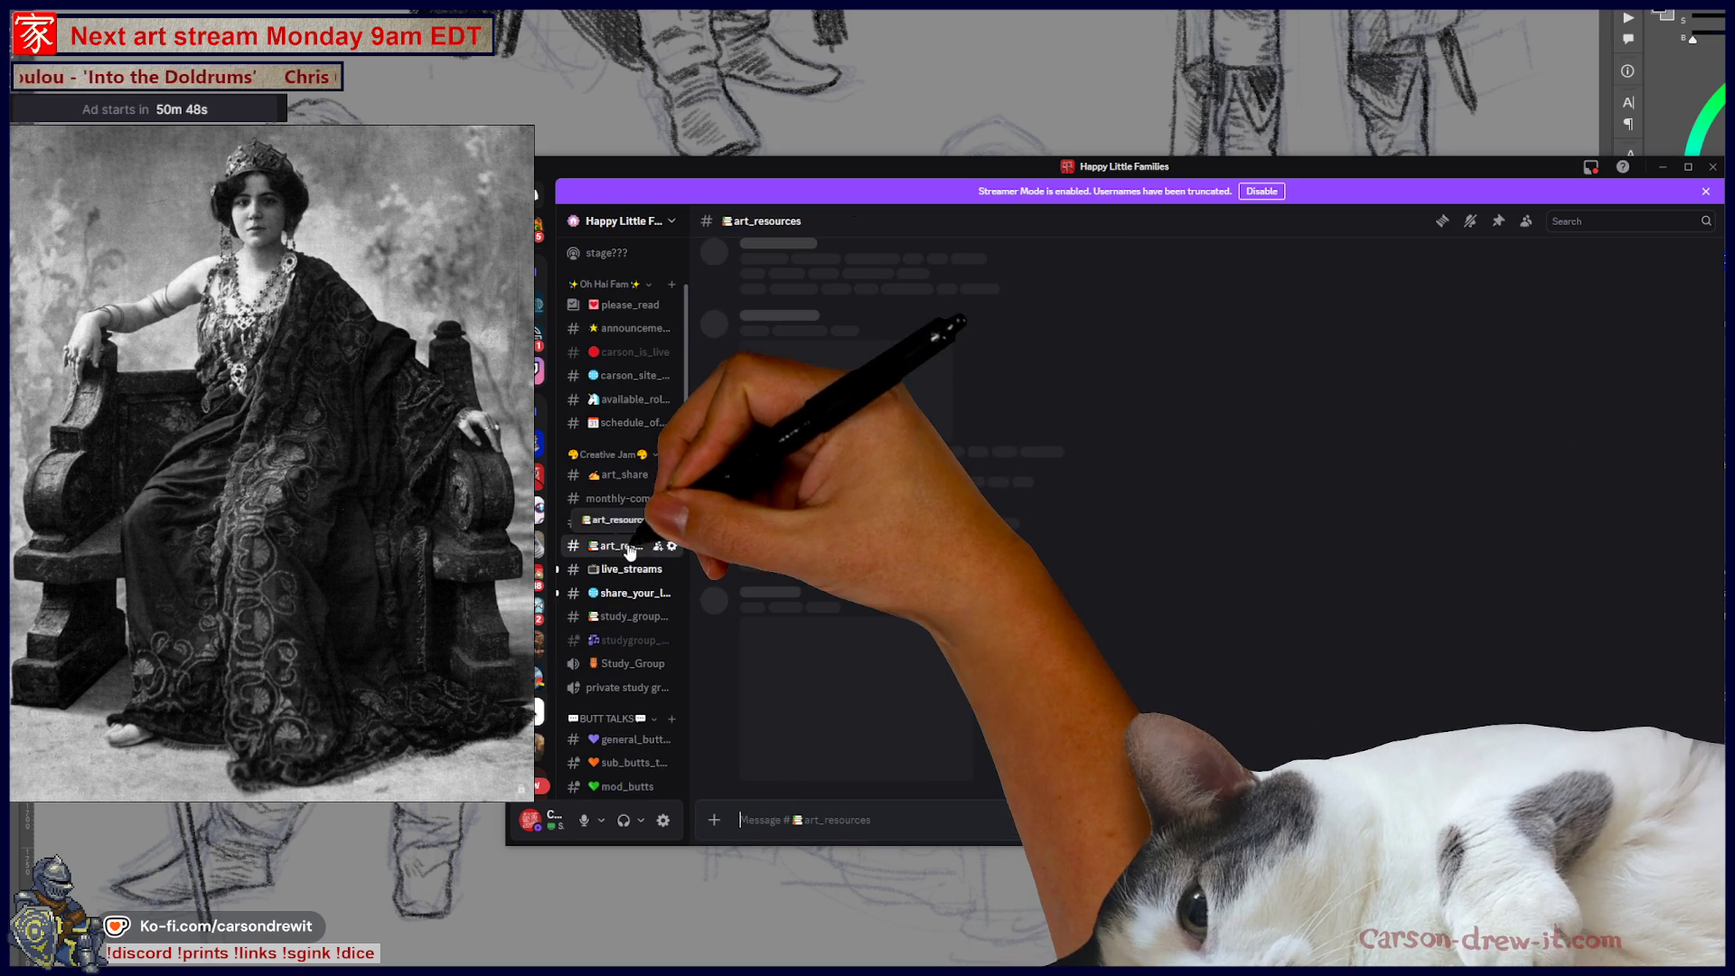
{"action": "scroll", "coordinate": [1229, 597], "scroll_direction": "up", "scroll_amount": 4}
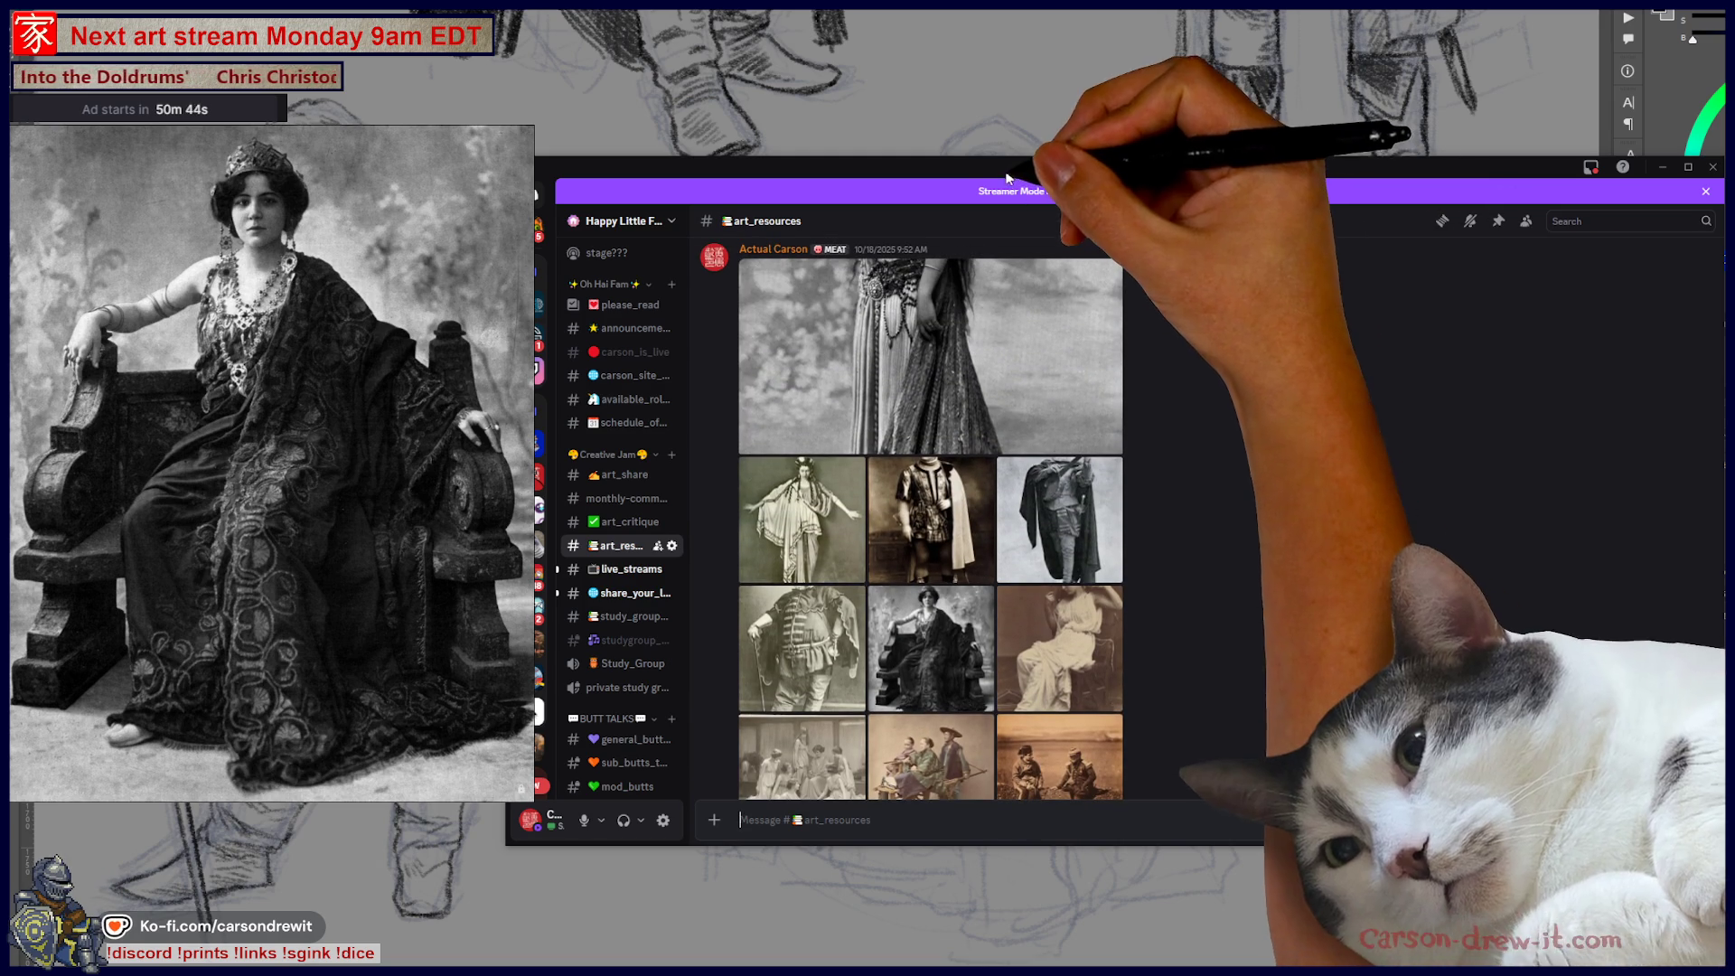
{"action": "left_click_drag", "start_coordinate": [1006, 178], "coordinate": [1109, 199]}
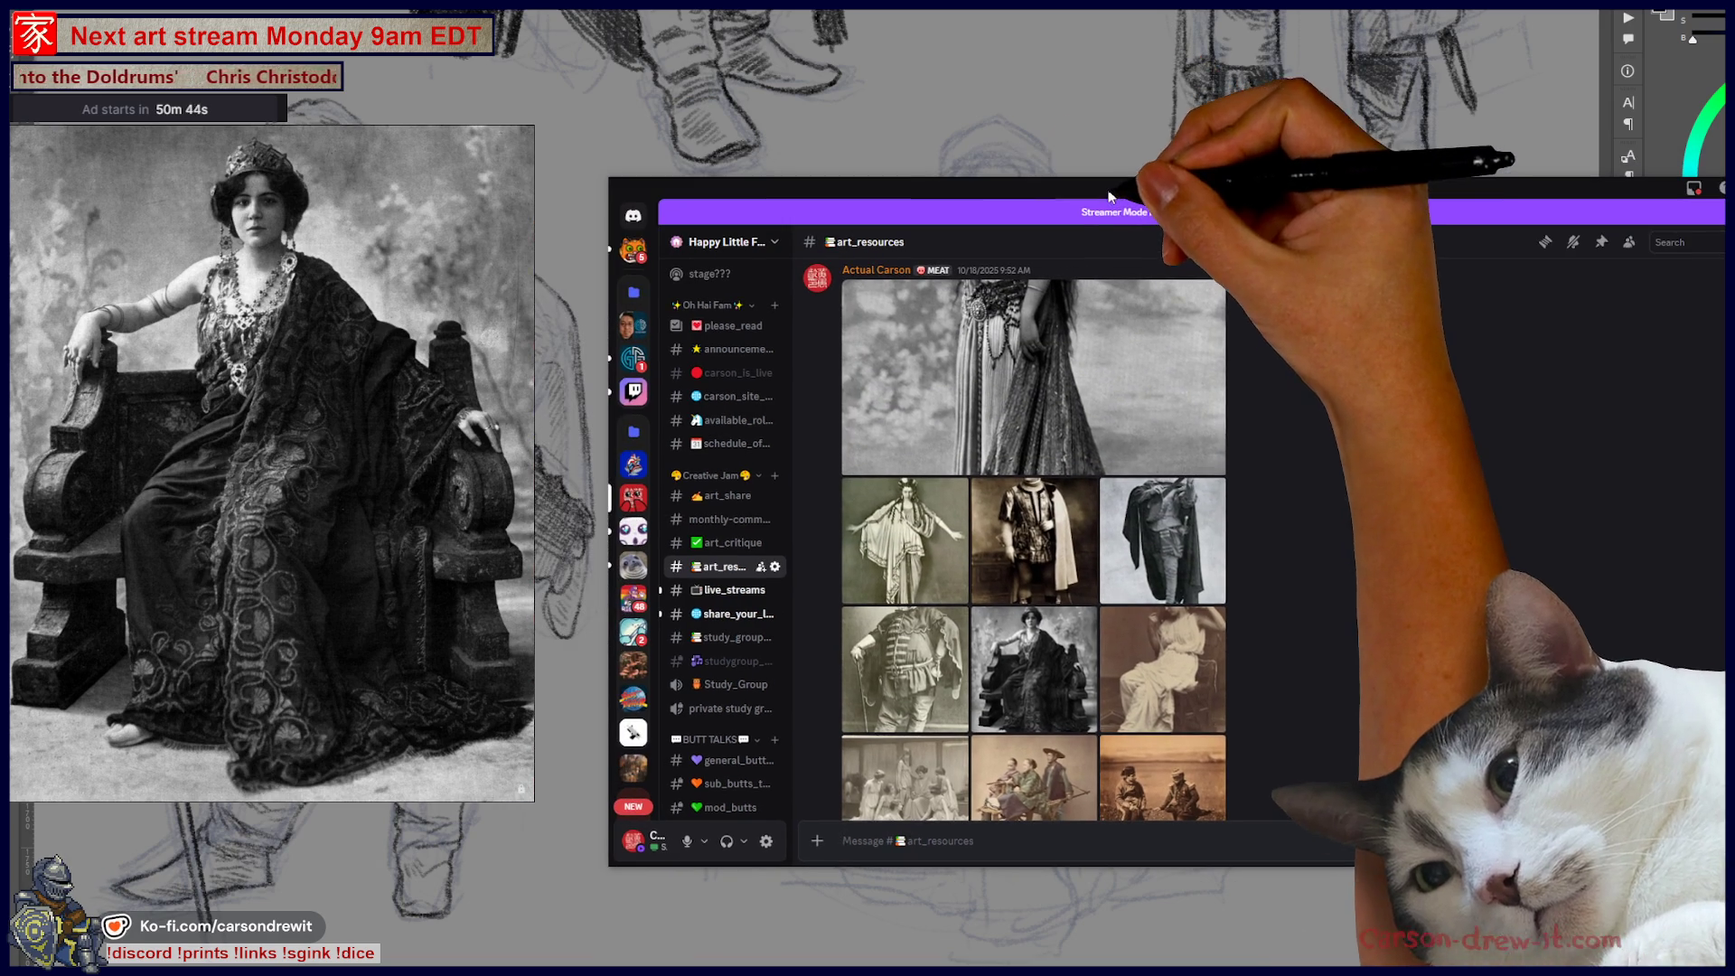
{"action": "scroll", "coordinate": [1040, 560], "scroll_direction": "down", "scroll_amount": 1}
{"action": "left_click", "coordinate": [1012, 578]}
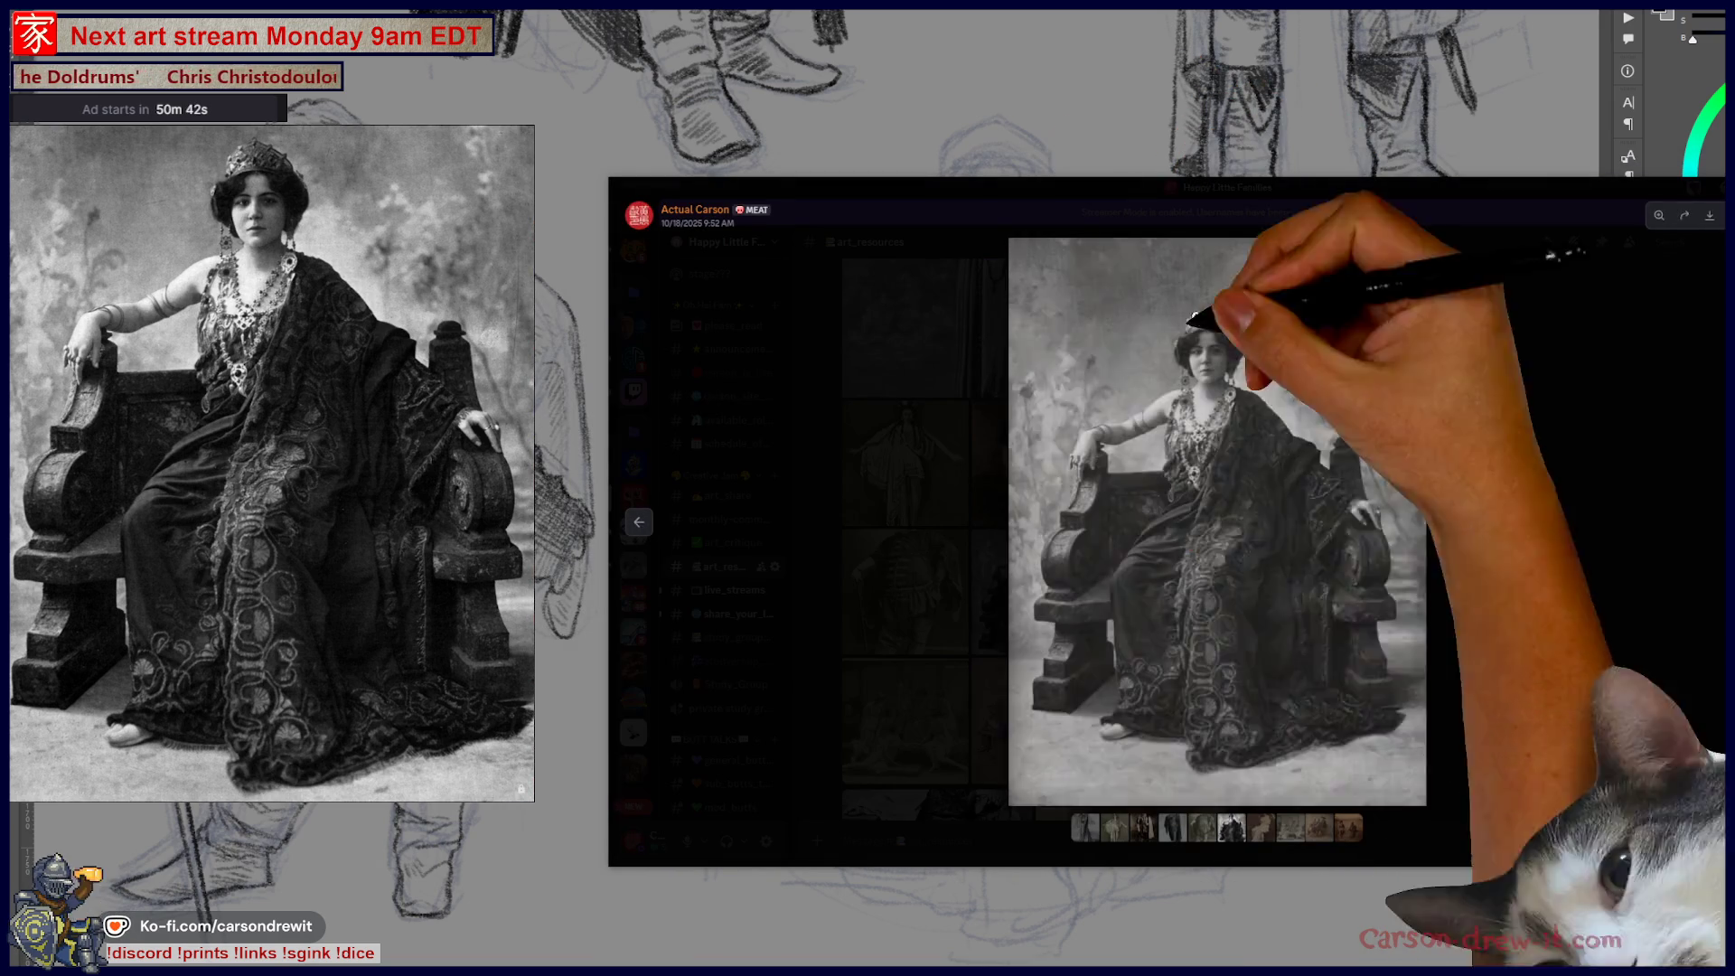
{"action": "left_click", "coordinate": [1319, 484]}
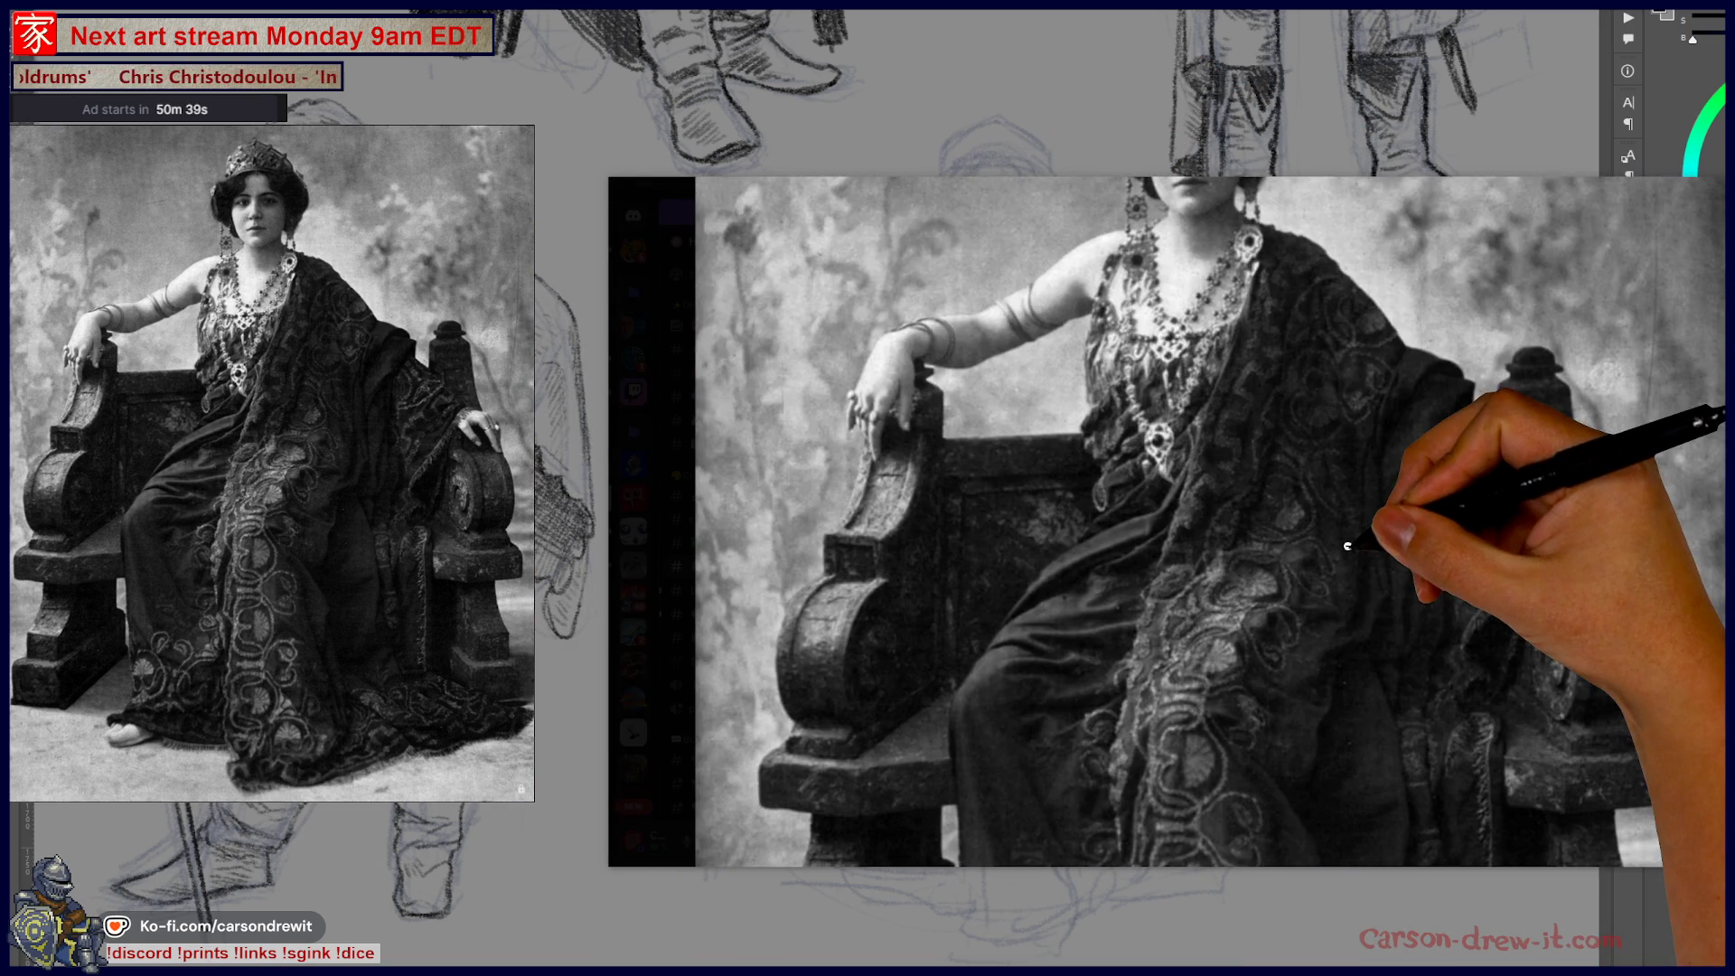
{"action": "left_click", "coordinate": [1351, 540]}
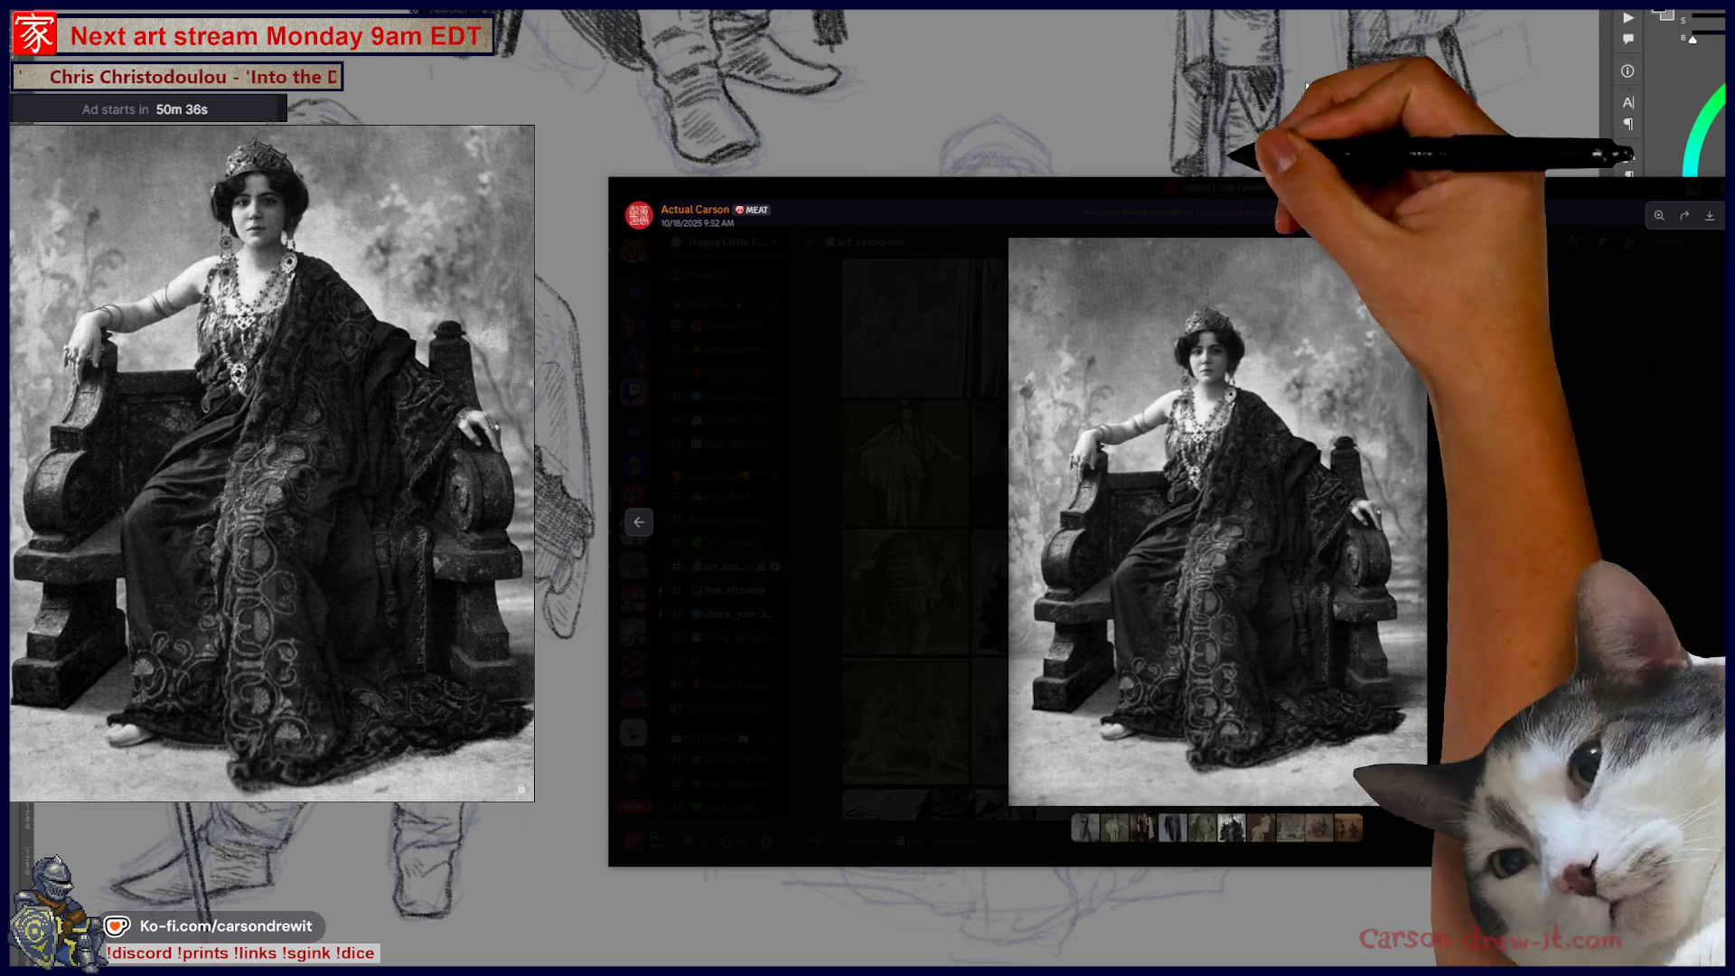
{"action": "left_click", "coordinate": [1270, 506]}
{"action": "left_click", "coordinate": [1447, 647]}
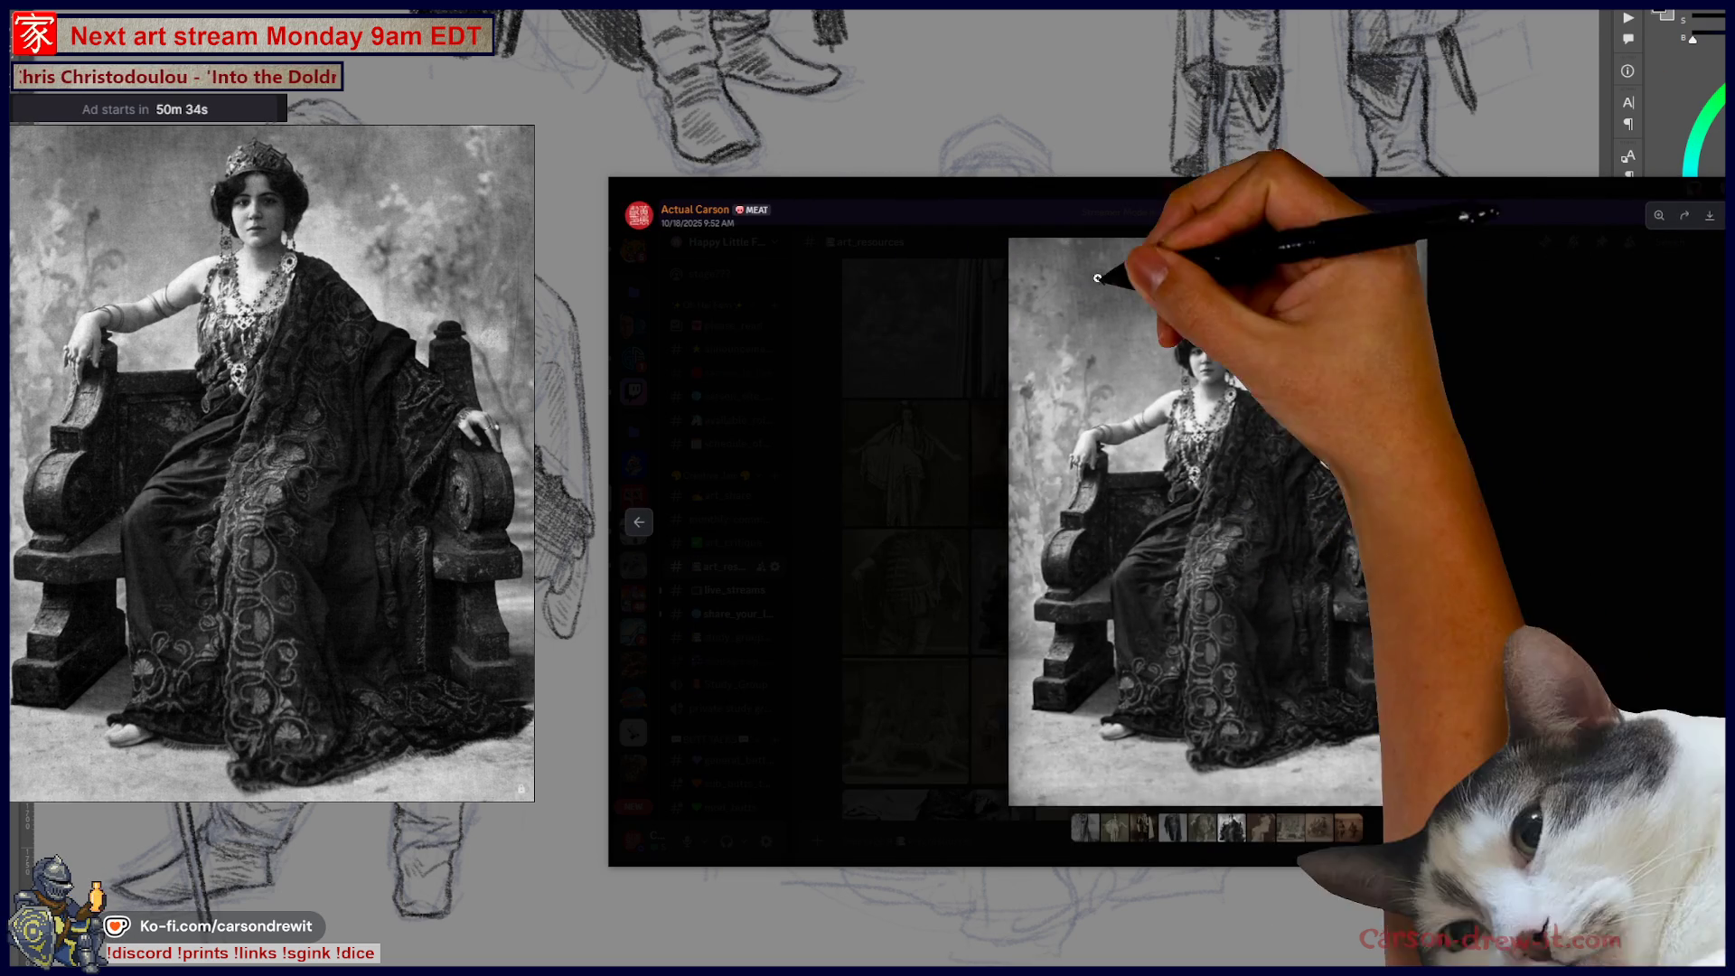
{"action": "left_click", "coordinate": [1165, 307]}
{"action": "left_click", "coordinate": [1529, 495]}
{"action": "left_click", "coordinate": [1529, 495]}
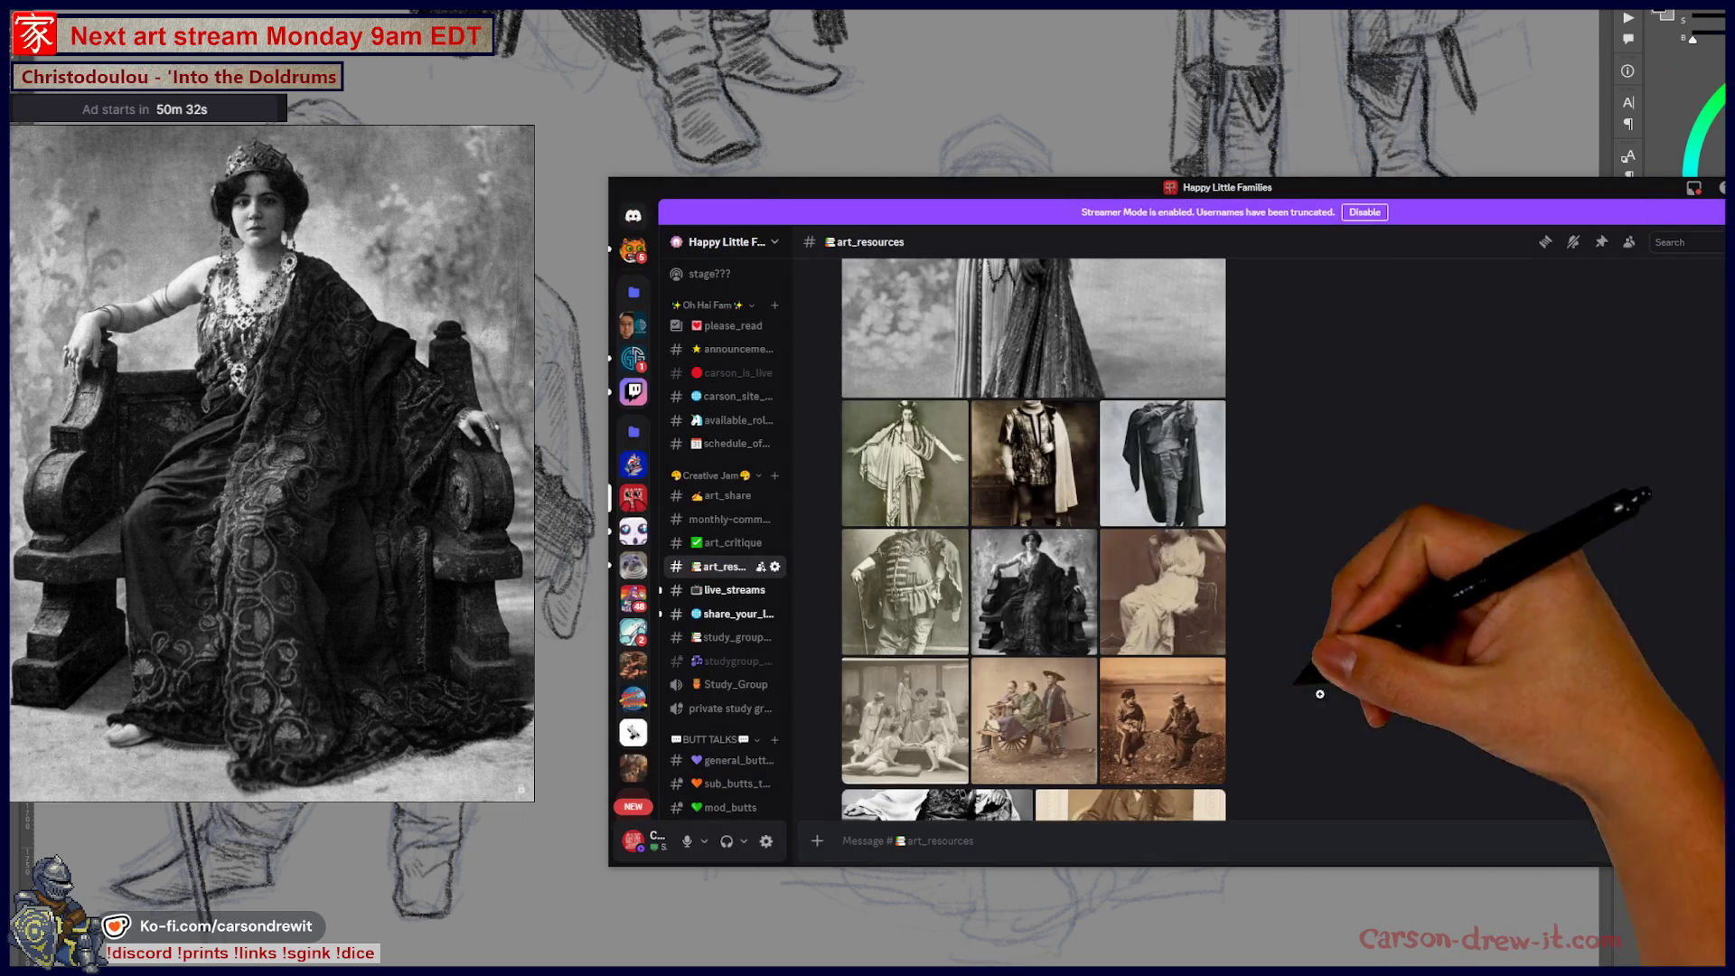
{"action": "left_click", "coordinate": [903, 560]}
{"action": "left_click", "coordinate": [1231, 372]}
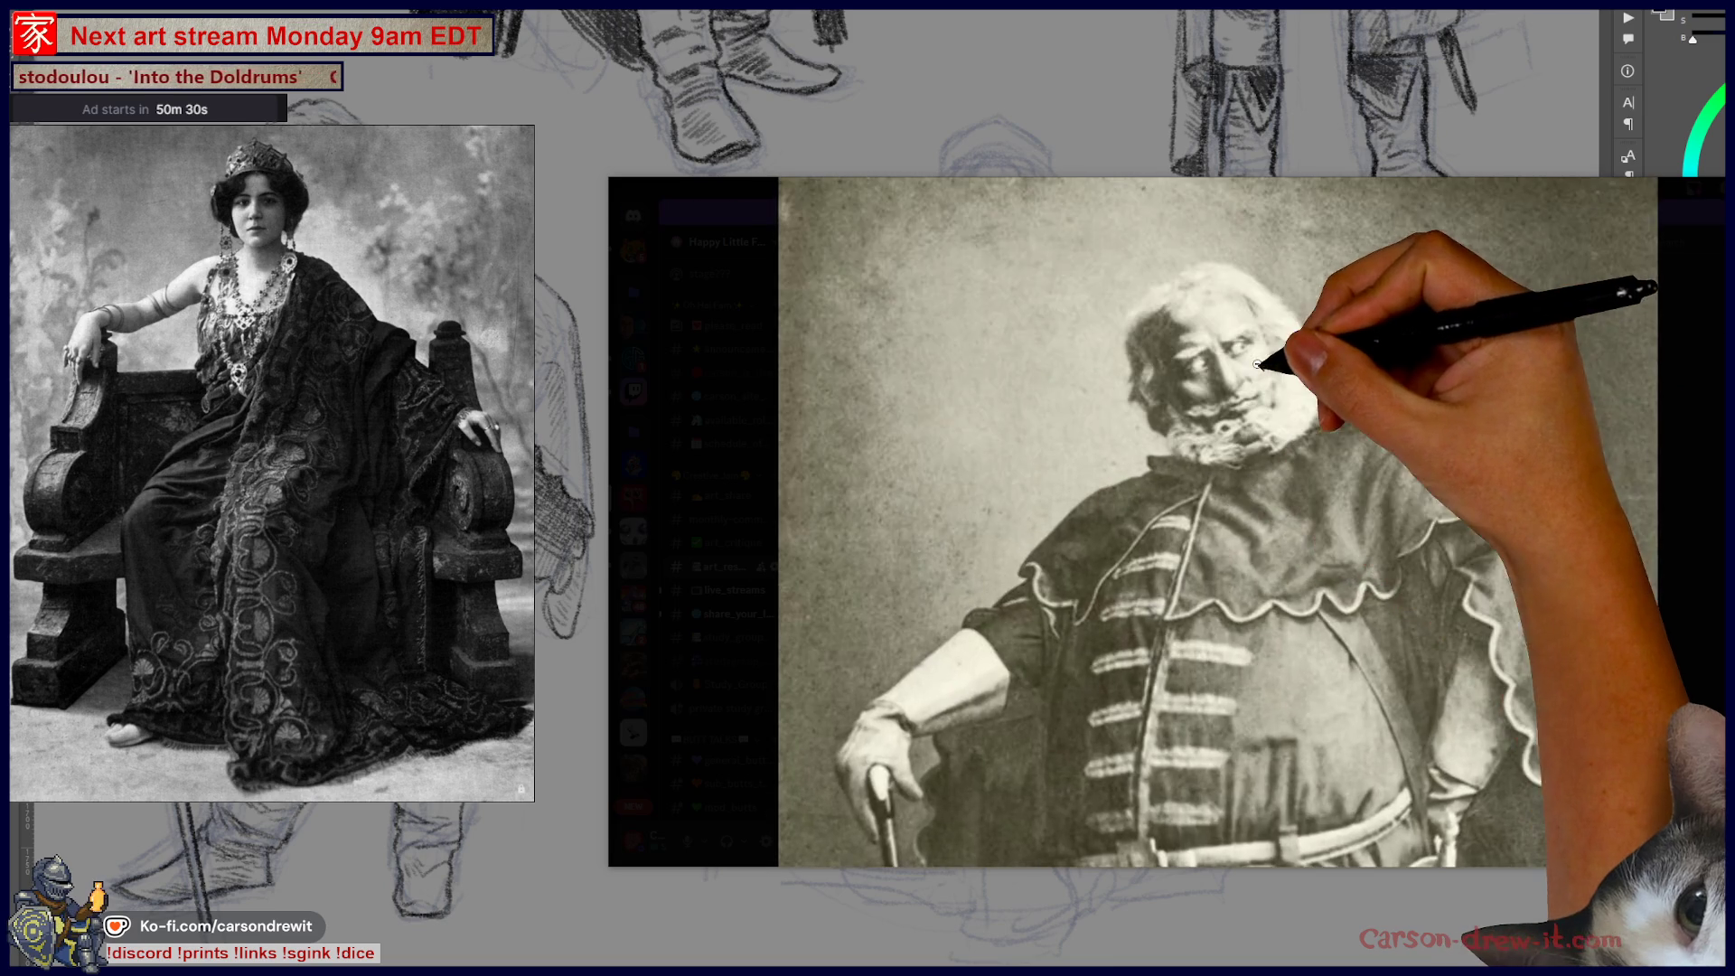
{"action": "left_click", "coordinate": [1646, 491]}
{"action": "left_click", "coordinate": [1491, 578]}
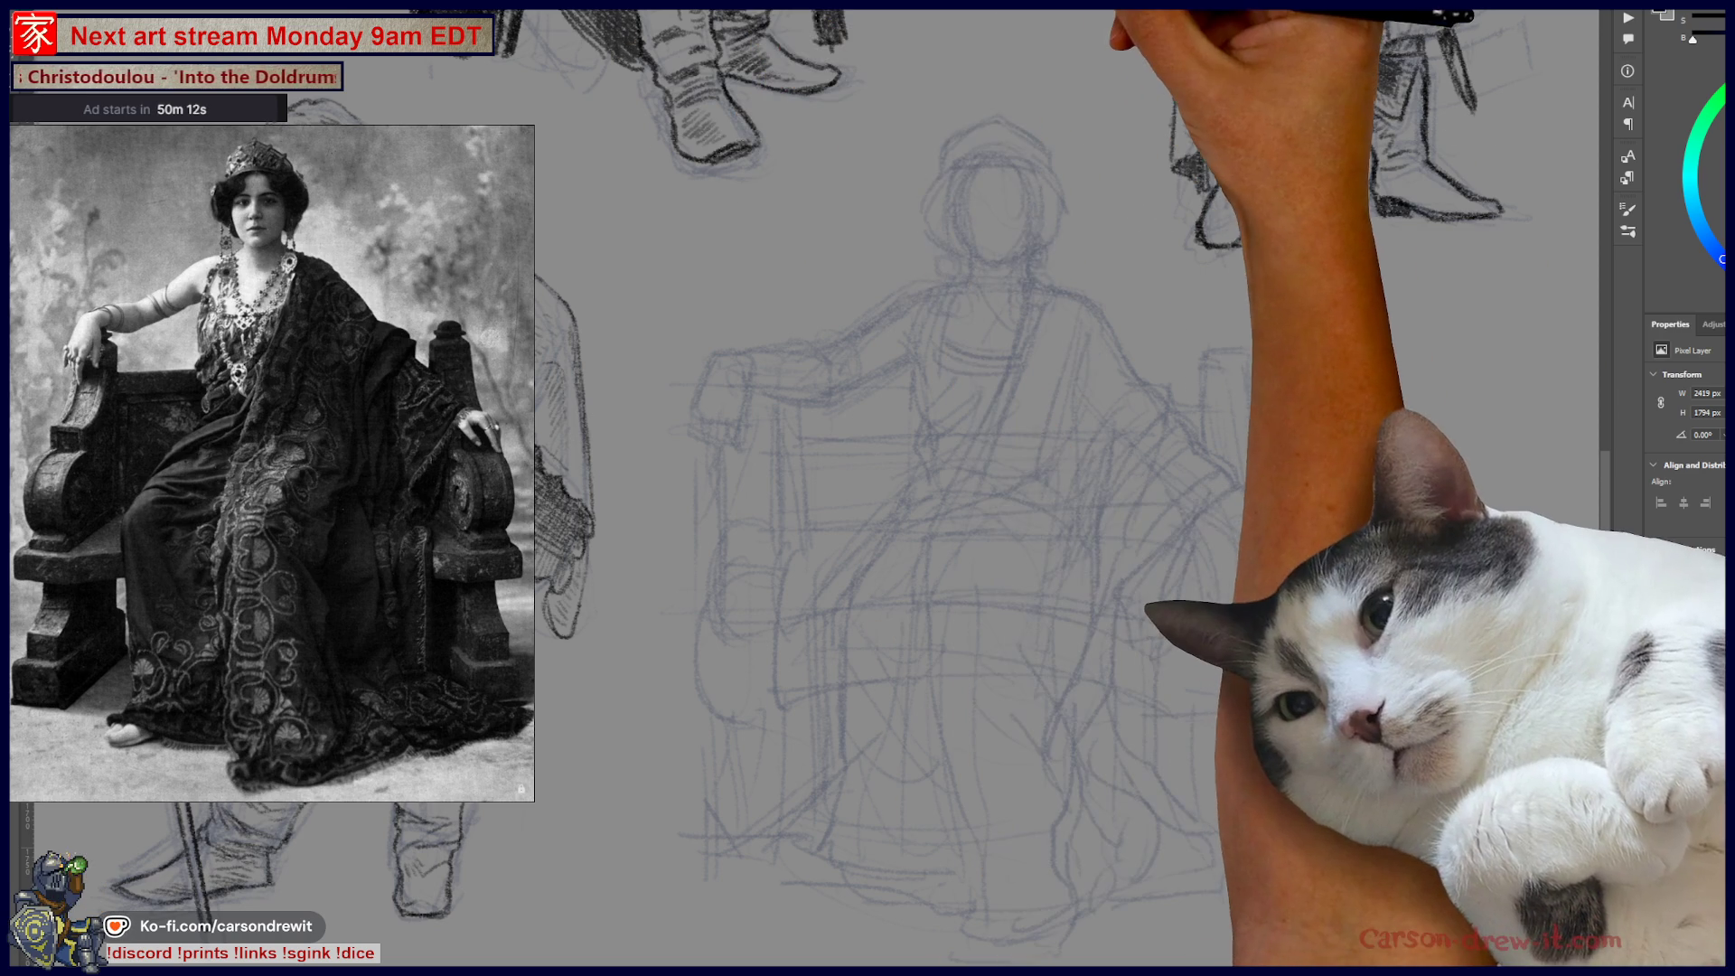
- Zoom in and pan so the seated figure's head fills the view
{"action": "scroll", "coordinate": [1179, 422], "scroll_direction": "up", "scroll_amount": 3}
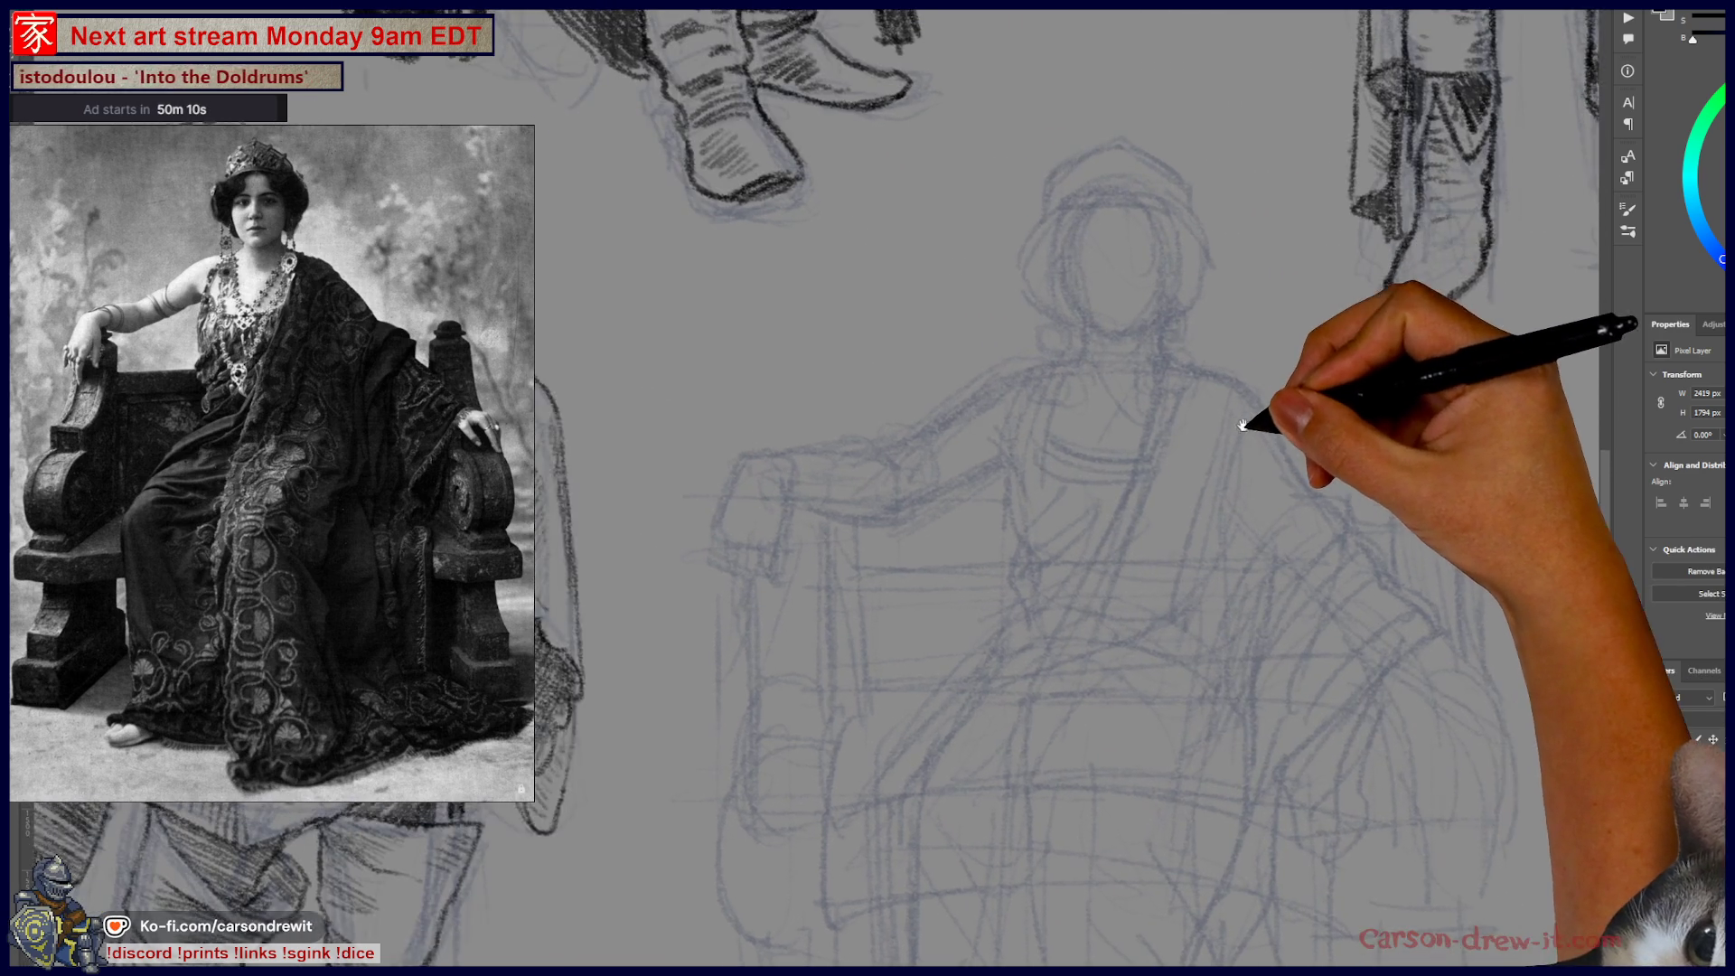
{"action": "left_click_drag", "start_coordinate": [1178, 422], "coordinate": [1174, 408]}
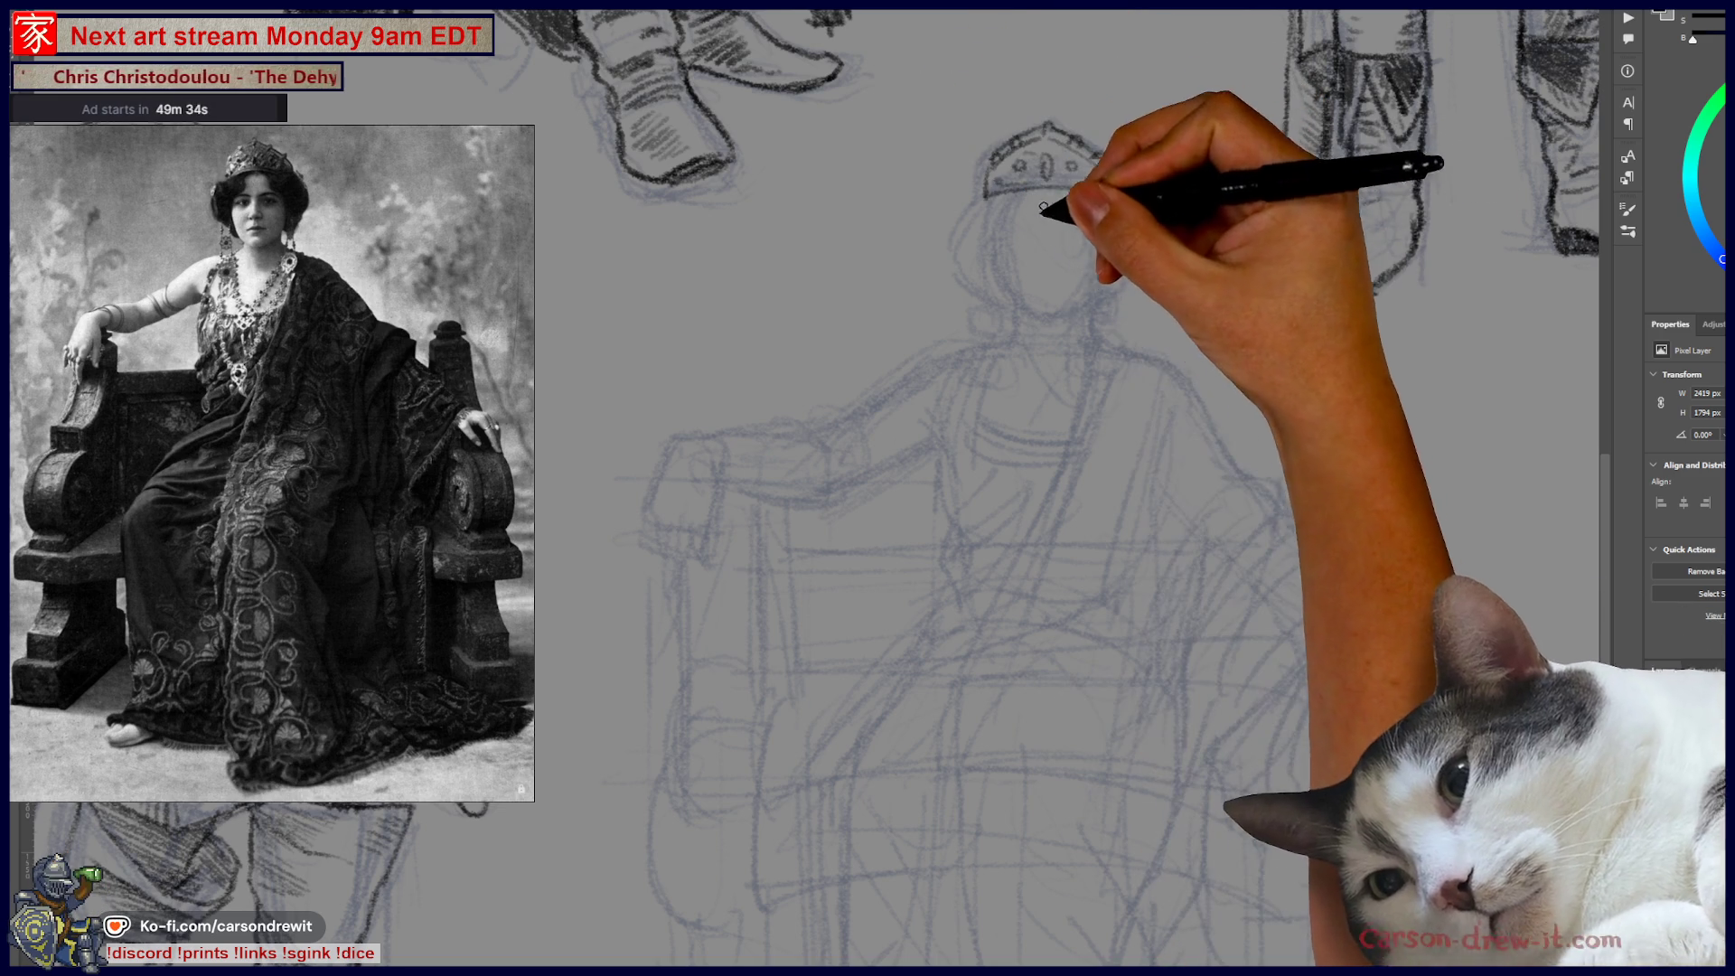
- Stroke the crown's left edge and hatch dark hair on the head's left side
{"action": "mouse_move", "coordinate": [970, 212]}
{"action": "left_mouse_down"}
{"action": "mouse_move", "coordinate": [962, 247]}
{"action": "mouse_move", "coordinate": [984, 287]}
{"action": "mouse_move", "coordinate": [1047, 323]}
{"action": "mouse_move", "coordinate": [1092, 291]}
{"action": "mouse_move", "coordinate": [1101, 238]}
{"action": "left_mouse_up"}
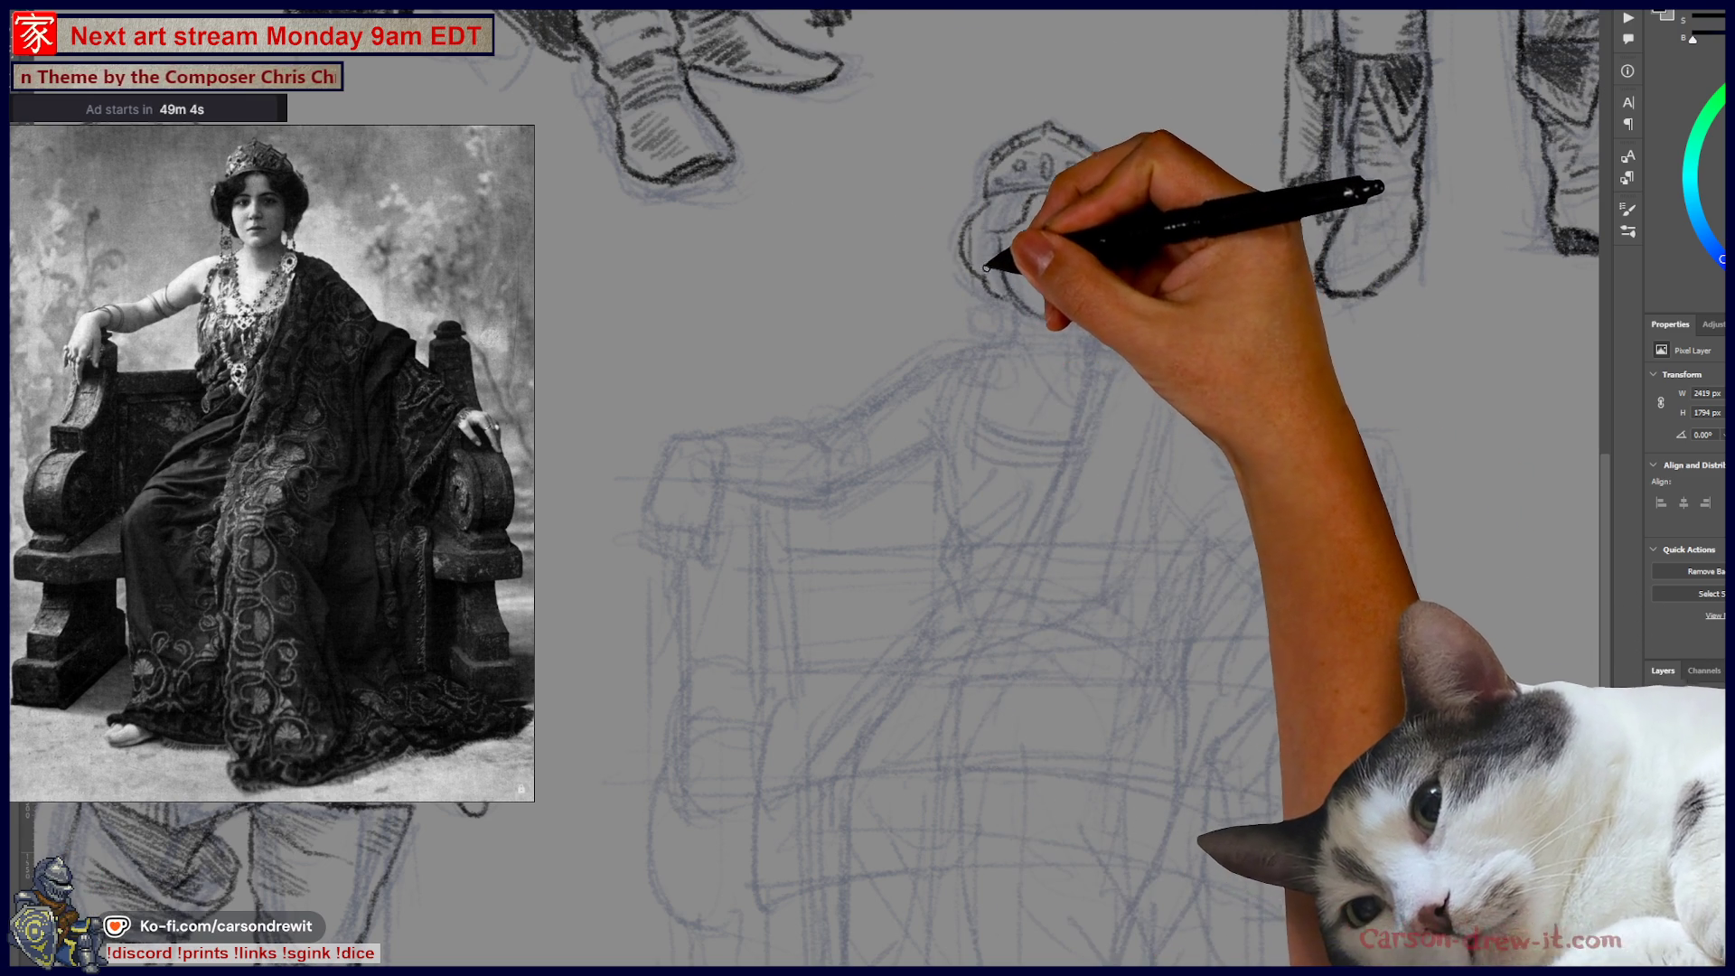
{"action": "mouse_move", "coordinate": [978, 245]}
{"action": "left_mouse_down"}
{"action": "mouse_move", "coordinate": [980, 221]}
{"action": "mouse_move", "coordinate": [1020, 194]}
{"action": "mouse_move", "coordinate": [1123, 171]}
{"action": "mouse_move", "coordinate": [1087, 219]}
{"action": "mouse_move", "coordinate": [1116, 226]}
{"action": "mouse_move", "coordinate": [1110, 272]}
{"action": "mouse_move", "coordinate": [1125, 272]}
{"action": "mouse_move", "coordinate": [1101, 260]}
{"action": "mouse_move", "coordinate": [1144, 250]}
{"action": "mouse_move", "coordinate": [1135, 226]}
{"action": "mouse_move", "coordinate": [1140, 241]}
{"action": "left_mouse_up"}
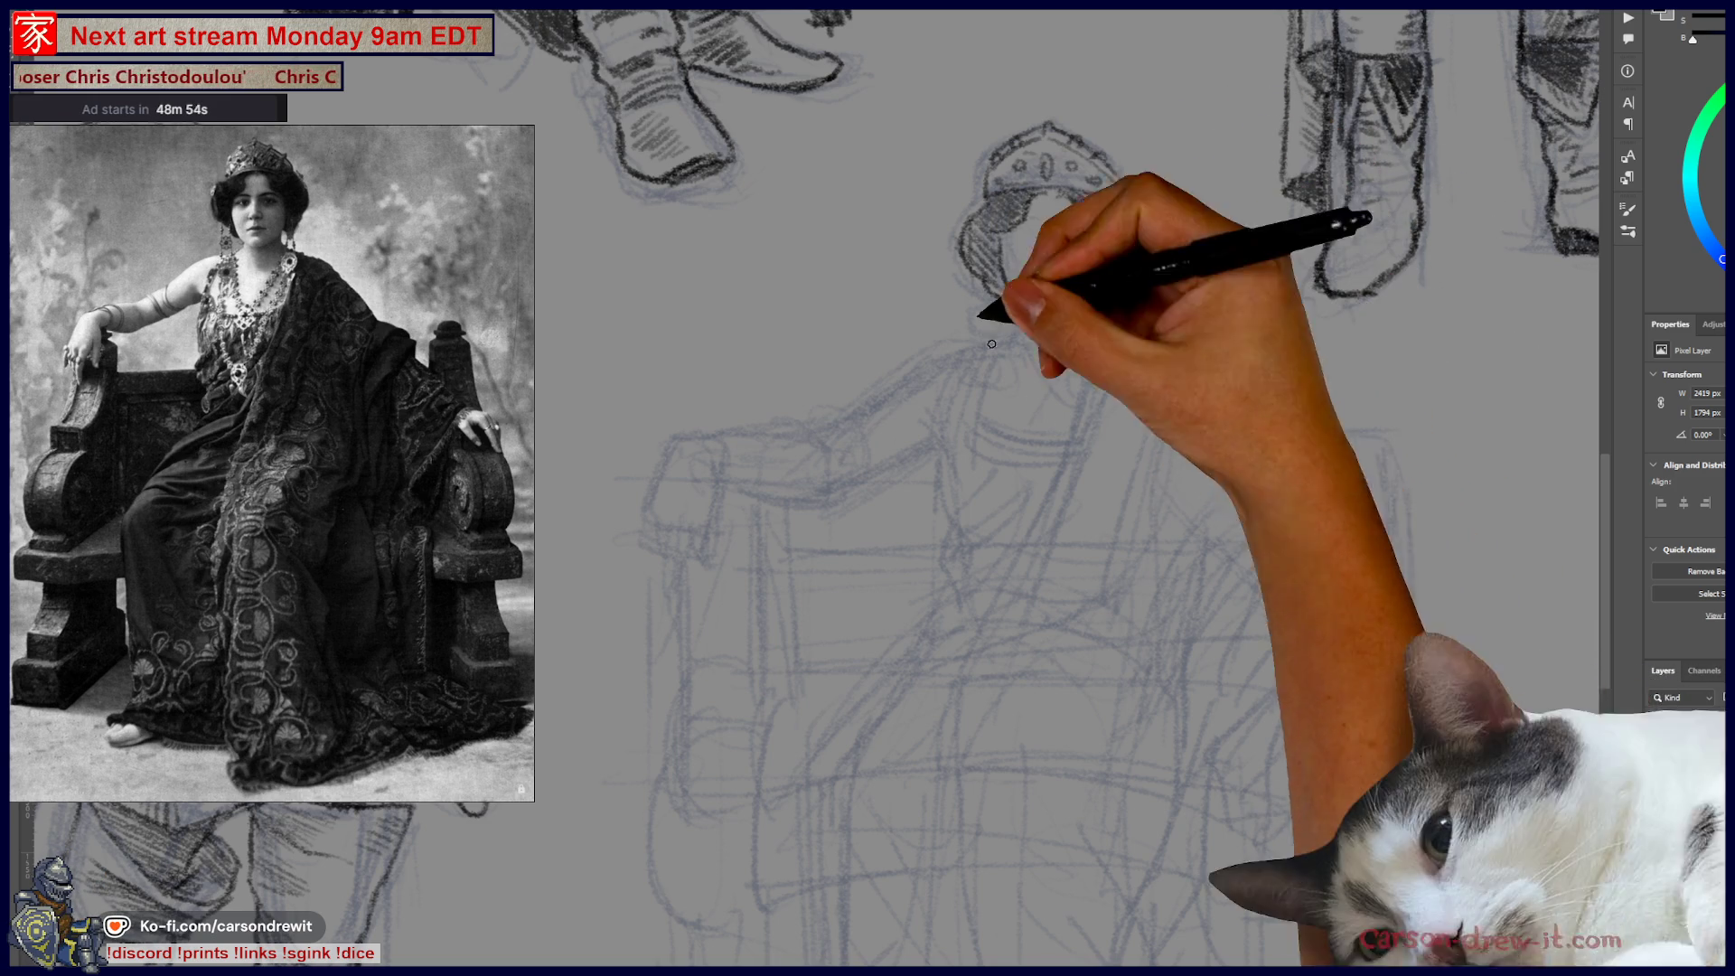